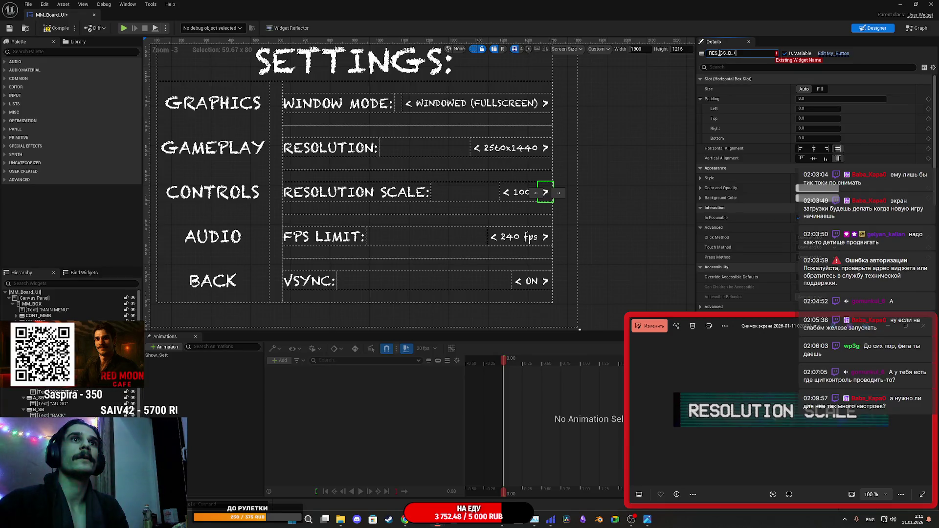
Finish renaming the Resolution Scale increase button to RS_GS_B_+.
click(716, 54)
key(BackSpace)
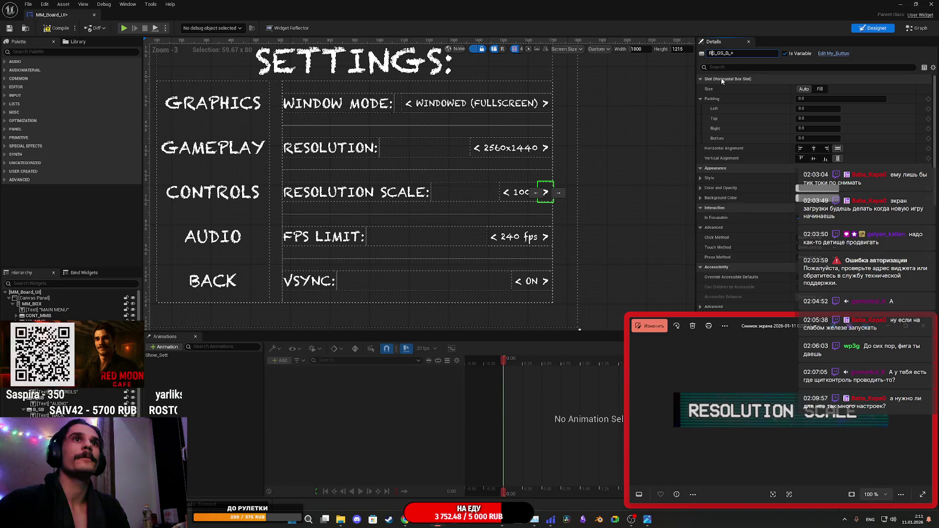
click(357, 192)
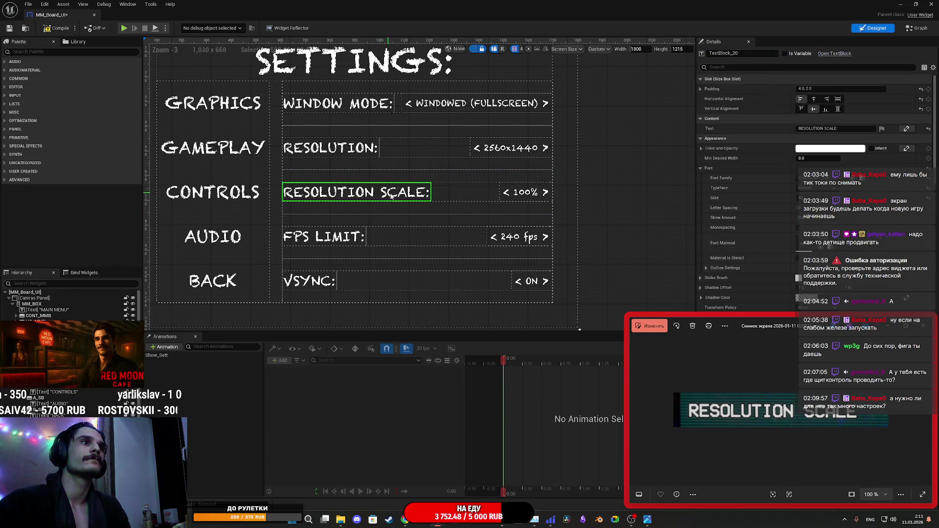
Rename the 100% value text widget from its _1-suffixed name to RS_T.
click(527, 192)
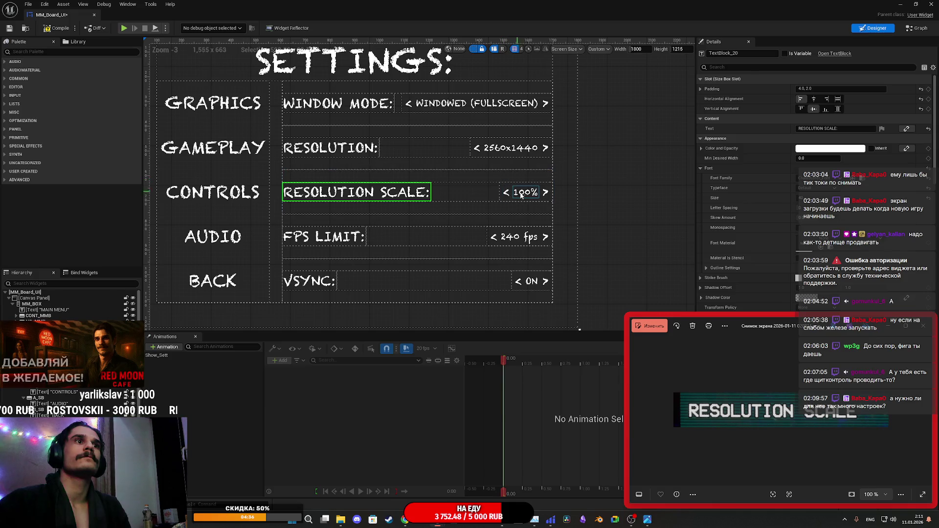
click(741, 53)
key(BackSpace)
key(BackSpace)
key(Left)
key(Left)
key(Left)
key(BackSpace)
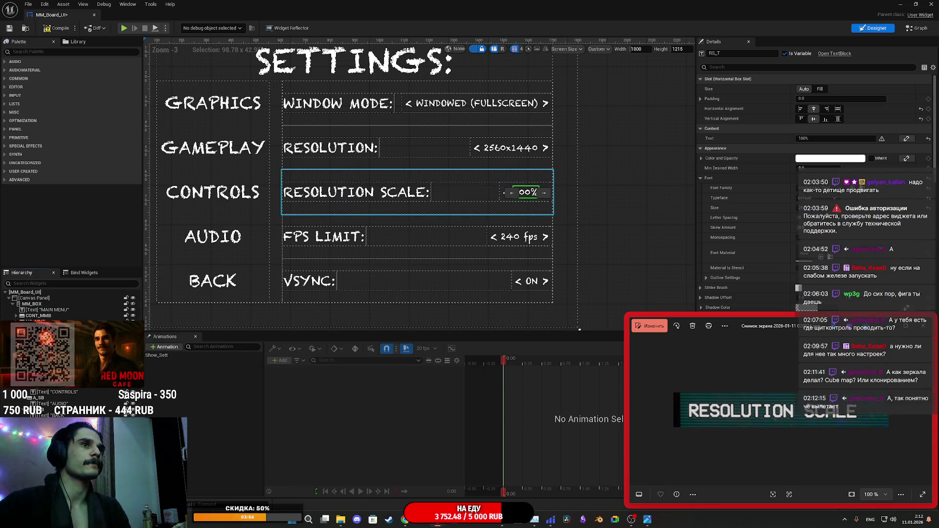
click(420, 297)
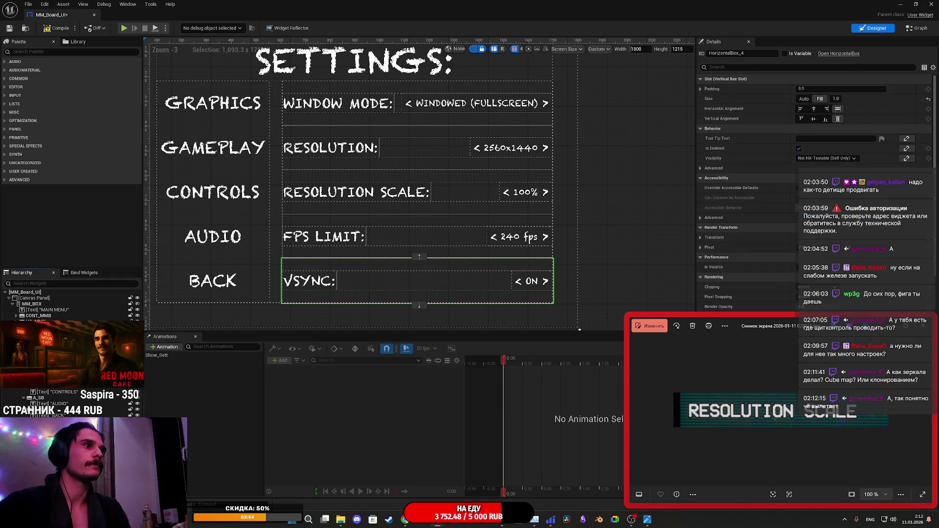
Duplicate the VSYNC HorizontalBox so a second VSYNC row appears below it.
right_click(44, 359)
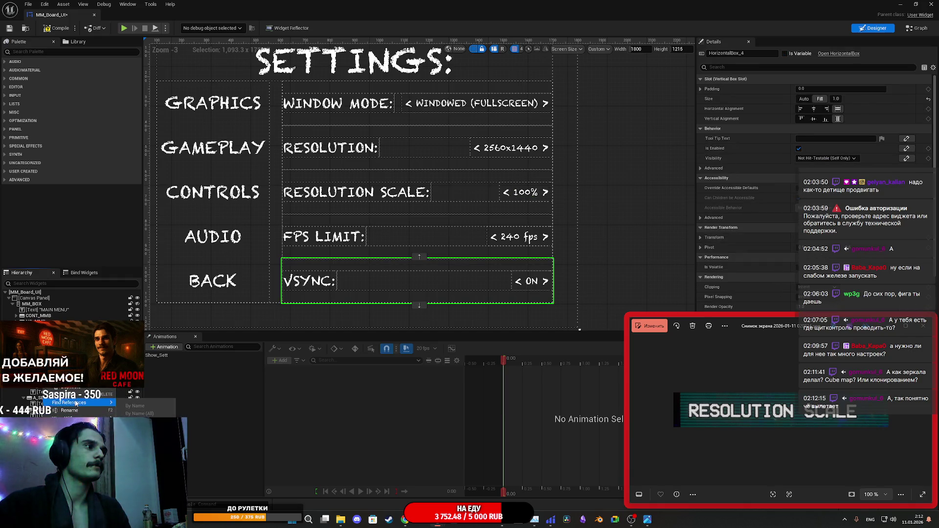
click(73, 388)
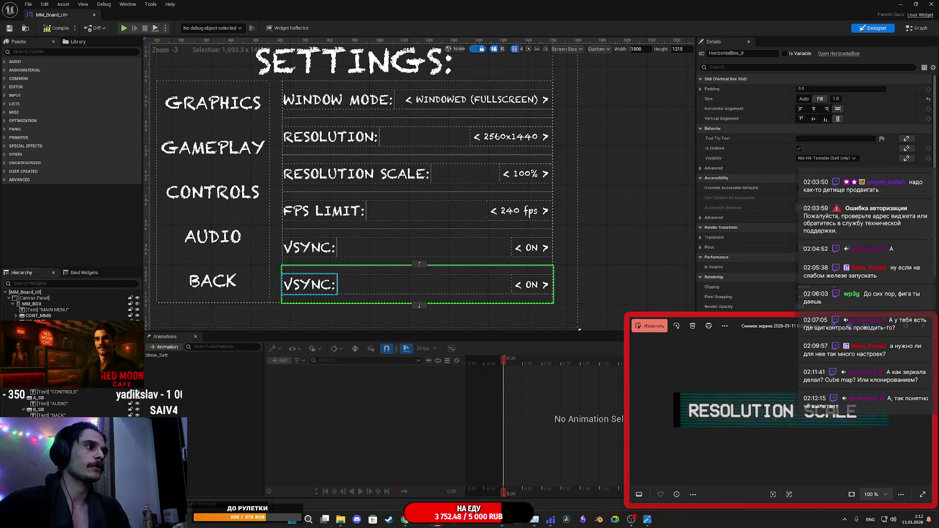
click(309, 284)
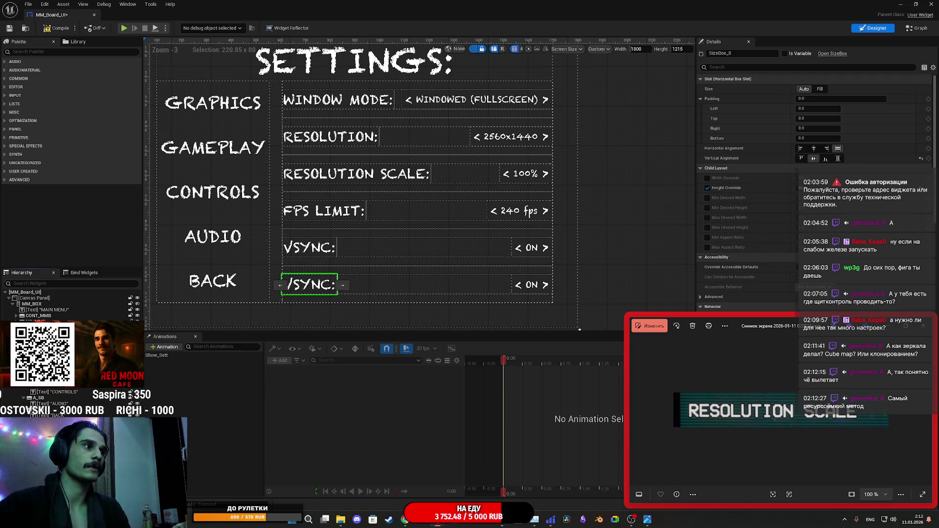
Change the second VSYNC label's text to the GRAPHICS QUALITY heading, typed as 'GRAPHICS:QULITY'.
click(312, 288)
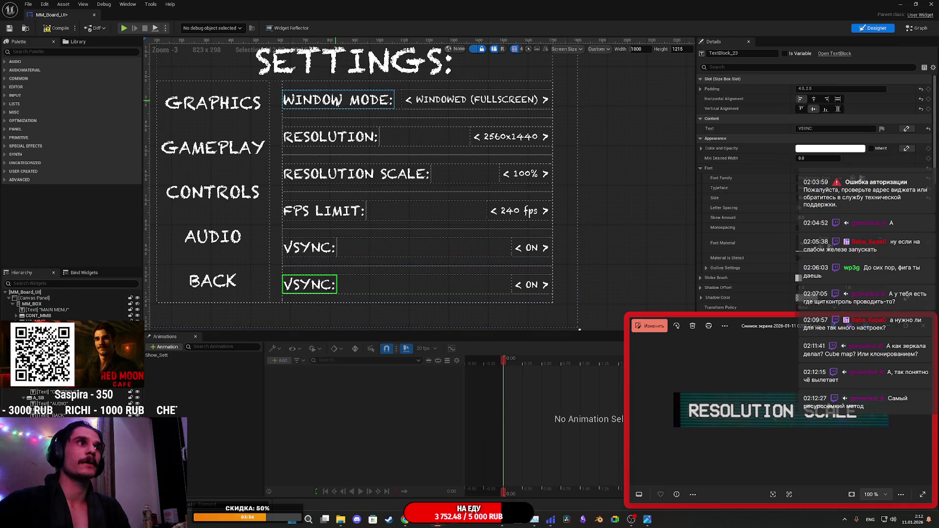
click(213, 103)
click(817, 128)
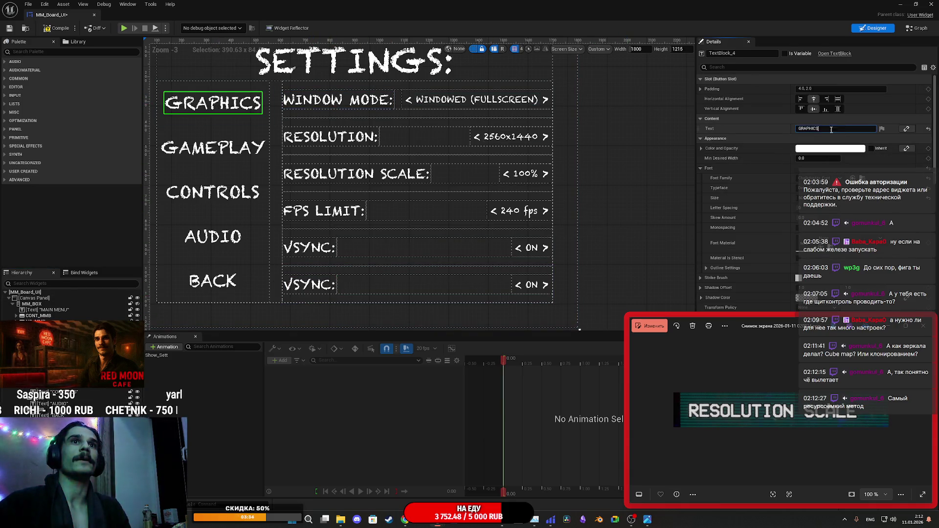
click(311, 284)
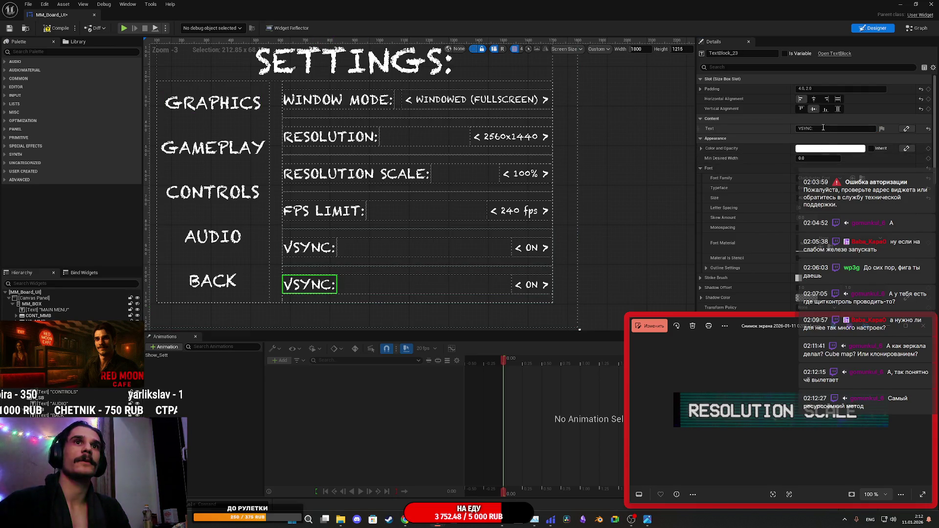
click(779, 129)
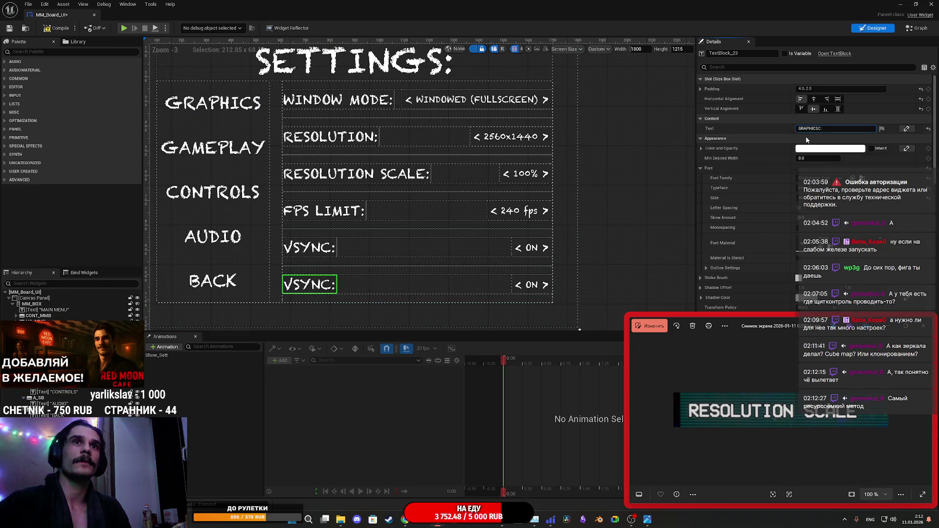
text(GRAPHICSC)
key(BackSpace)
text(:)
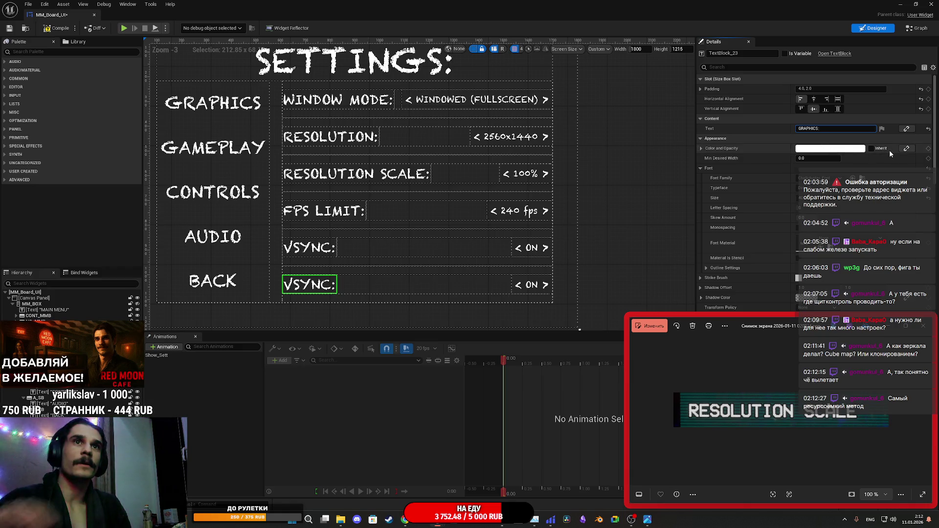
text(QUA)
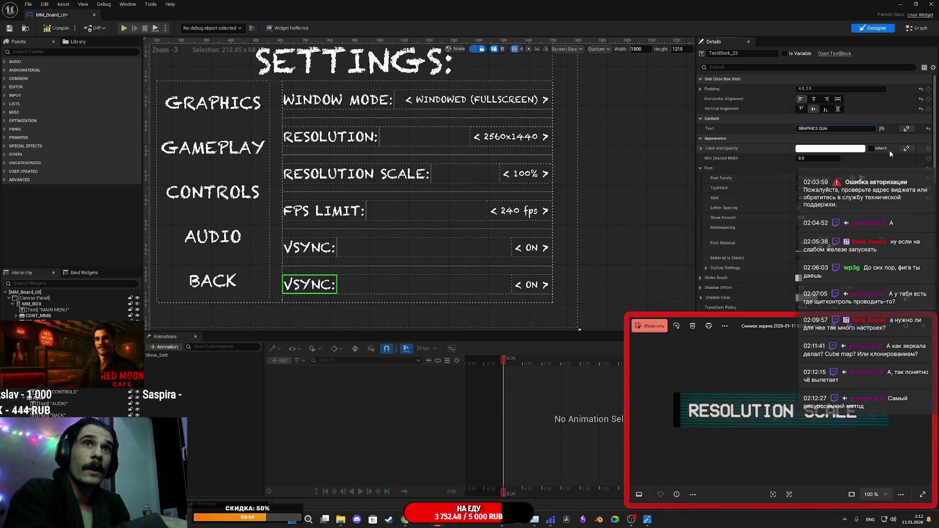
text(LITY)
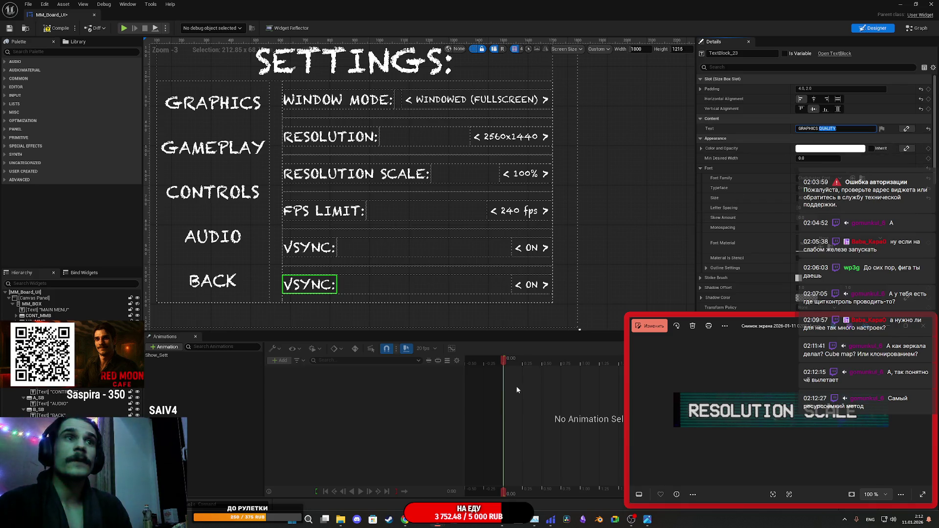
Bring Chrome to the front and open a new tab.
mouse_move(405, 521)
click(386, 490)
key(ctrl+t)
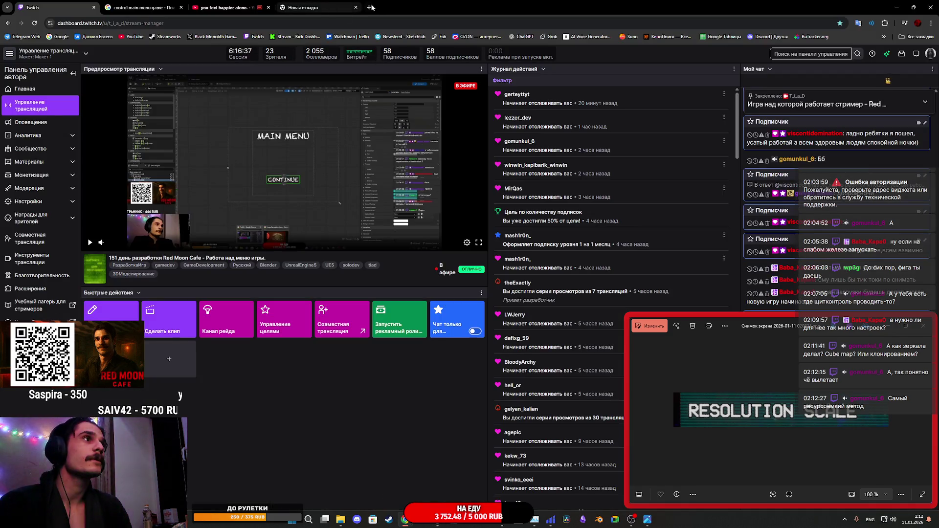
Search QUALITY in Chrome and swap the translation direction.
text(QUALITY)
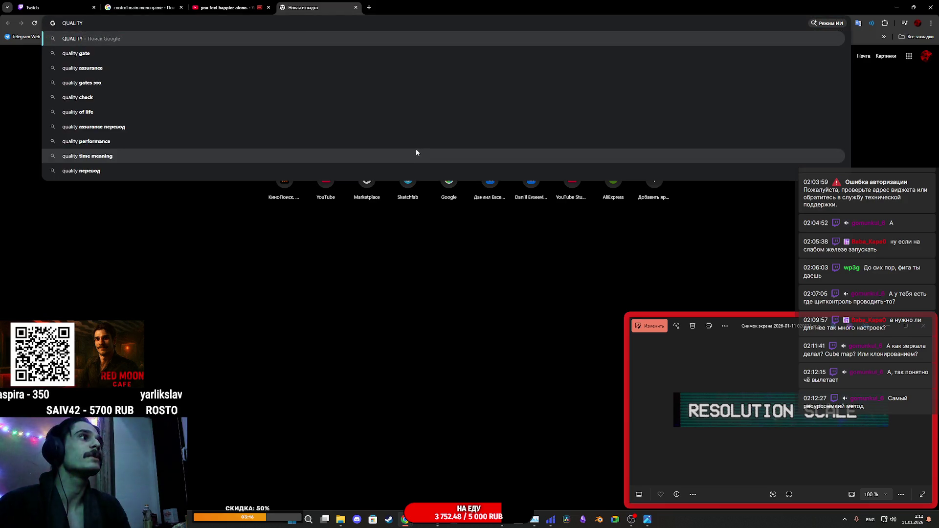
key(Return)
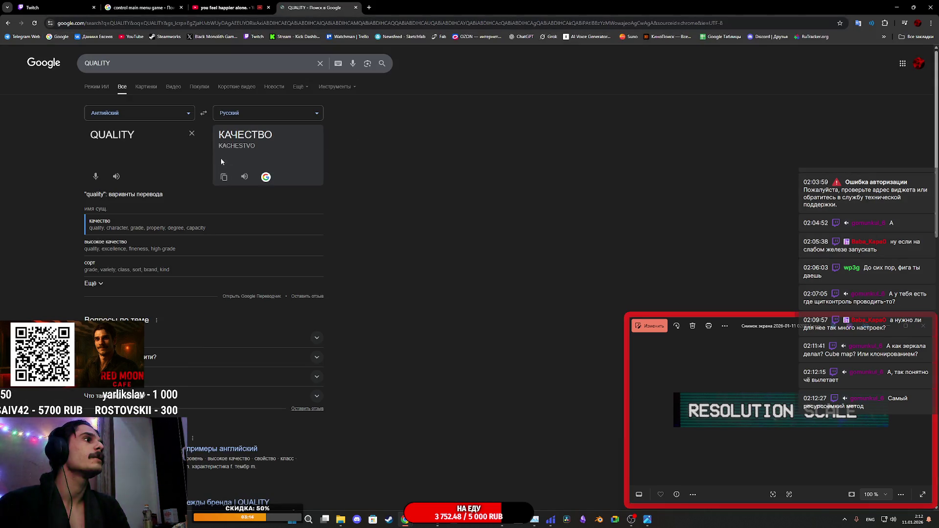
click(203, 114)
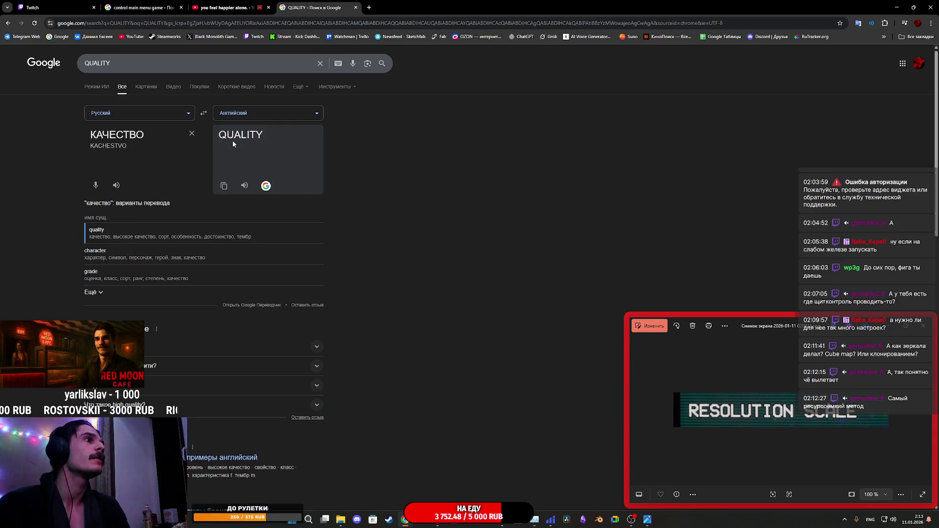
Close the QUALITY tab, show the stream dashboard tab, and return to Unreal.
key(ctrl+w)
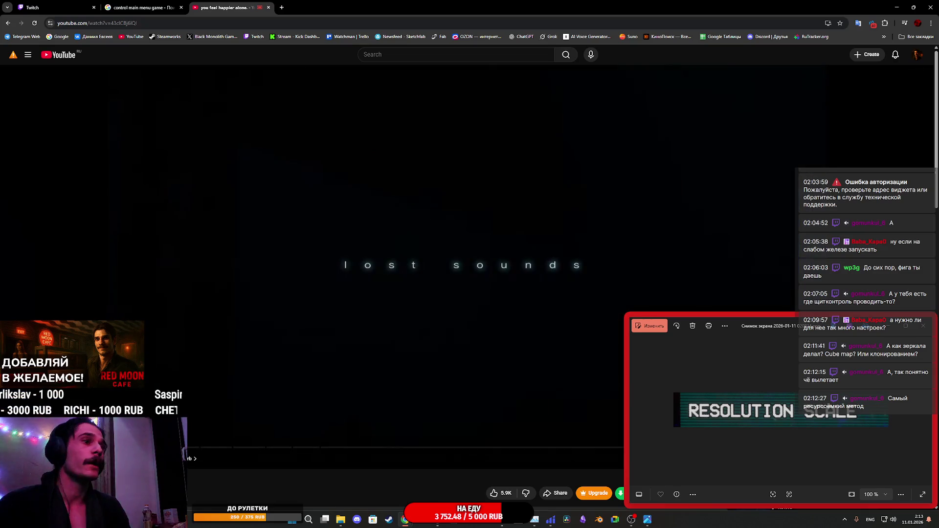
key(ctrl+1)
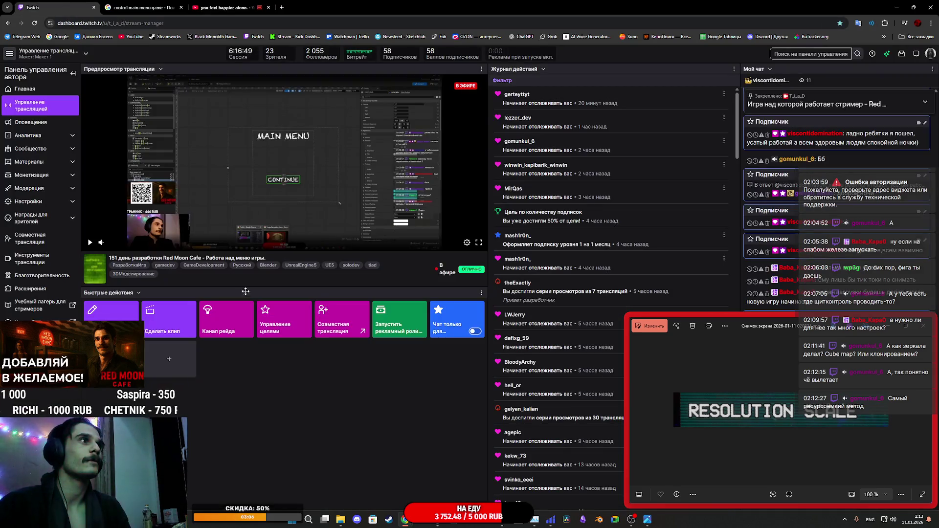
mouse_move(431, 526)
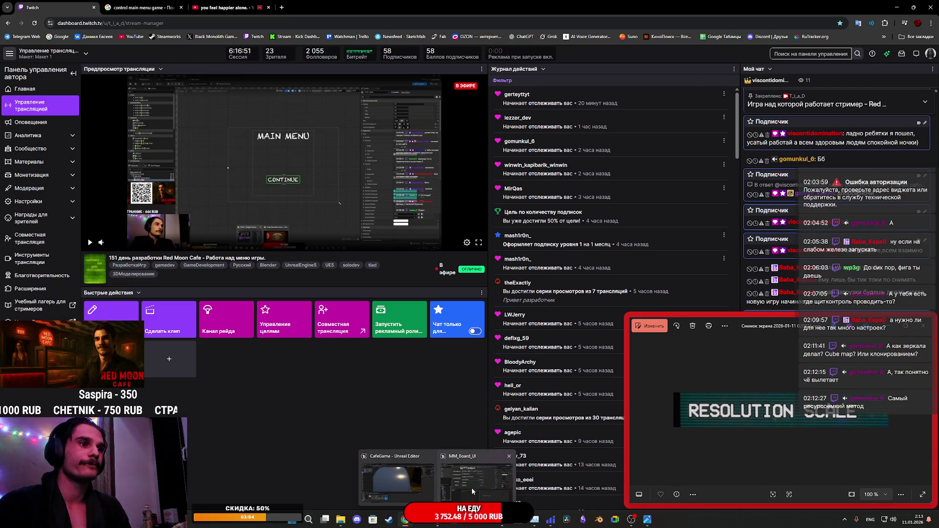
key(alt+Tab)
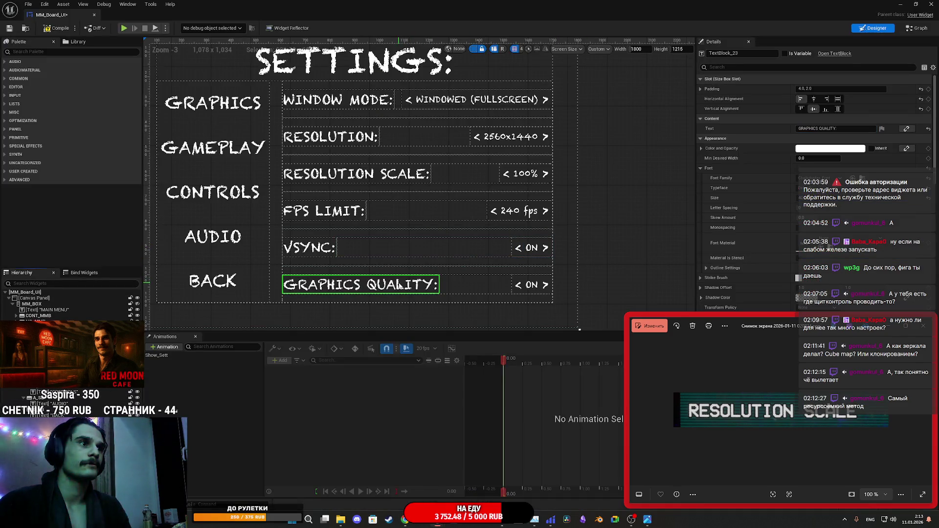
click(826, 129)
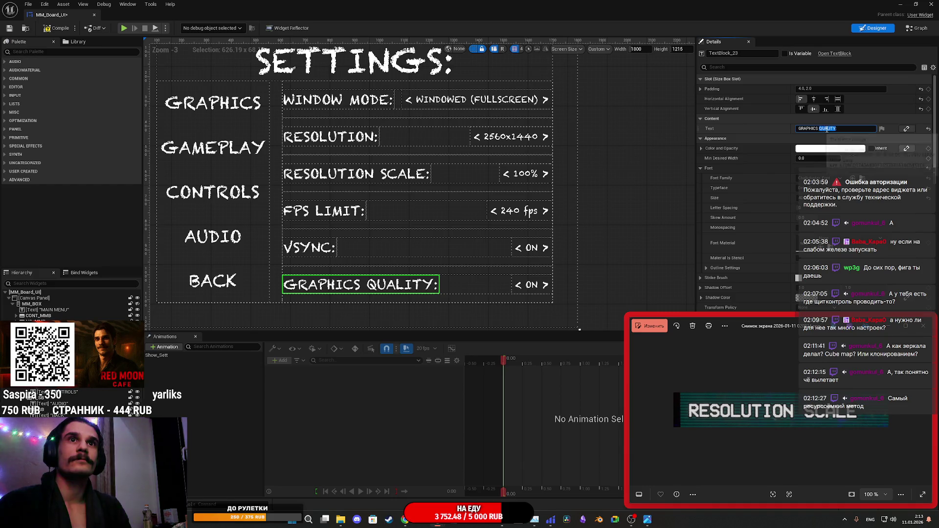
key(Return)
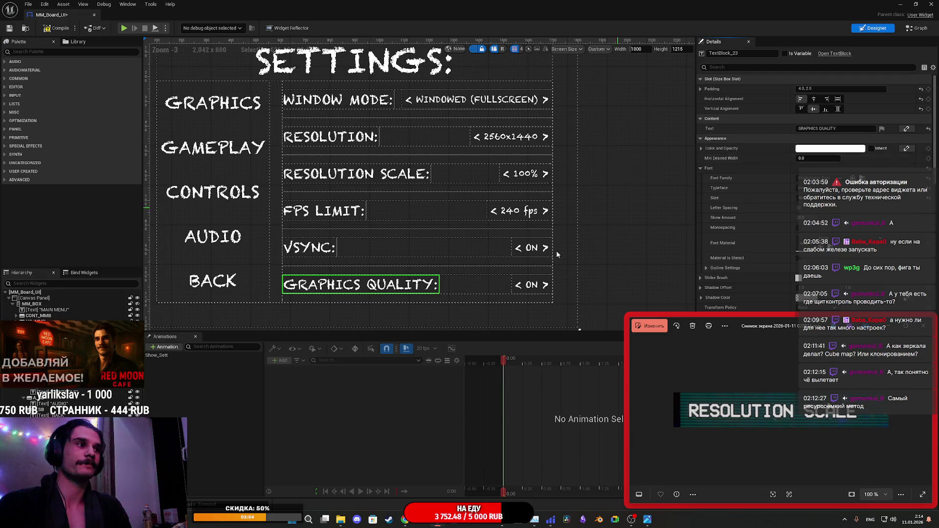
Rename the new row's ON value text widget to GQ_T.
click(534, 290)
click(735, 53)
key(BackSpace)
key(BackSpace)
text(GQ_T)
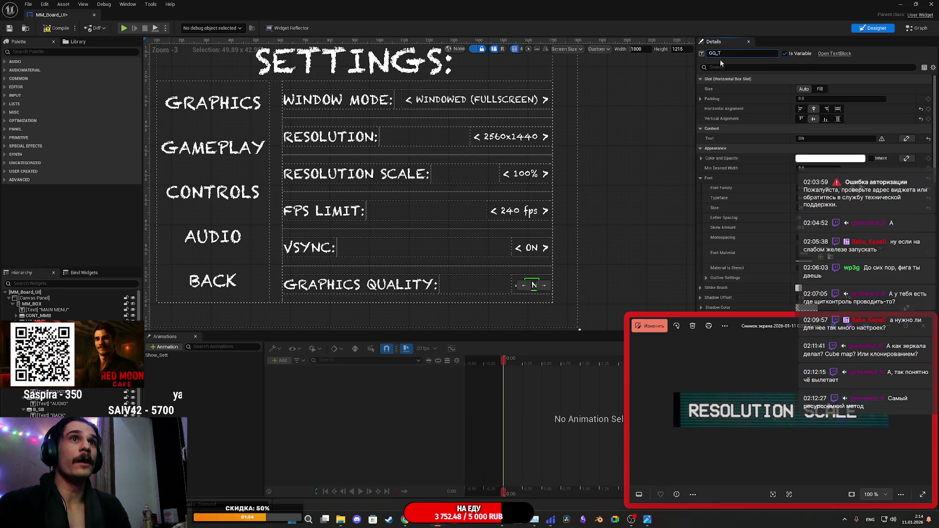
key(Return)
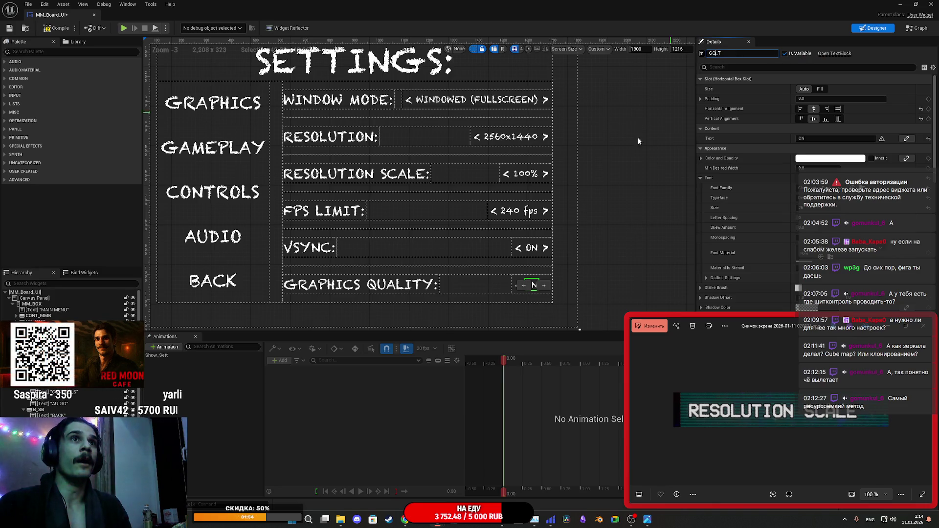
Rename the row's increase and decrease buttons to GQ_GS_B_+ and GQ_GS_B_-.
click(548, 289)
click(744, 54)
key(BackSpace)
key(BackSpace)
text(GQ)
key(Return)
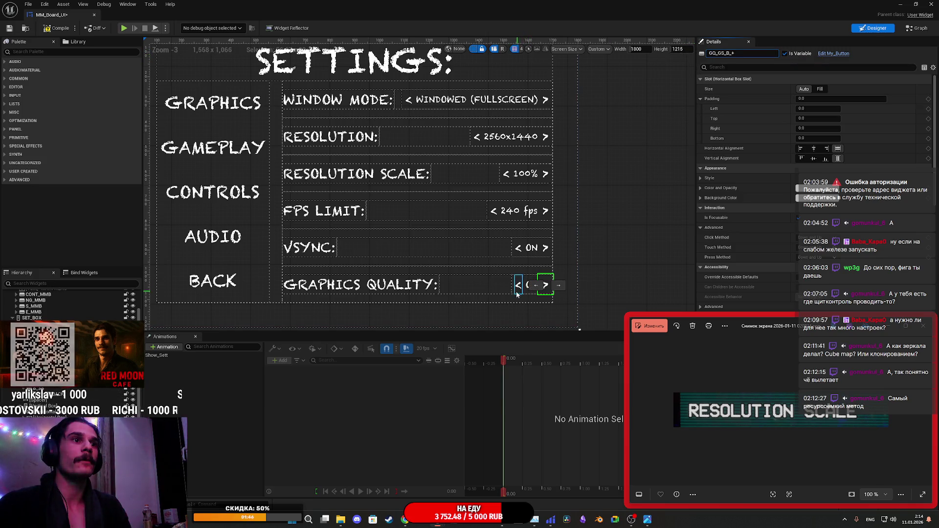
click(518, 285)
click(747, 55)
key(BackSpace)
key(BackSpace)
text(GQ)
key(Return)
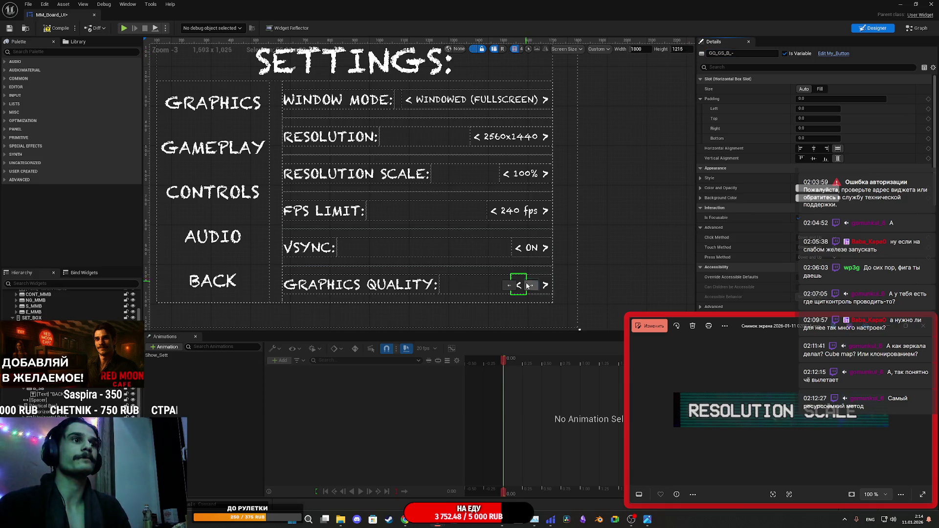
Reorder GQ_GS_B_+ so the right arrow sits after the value text.
click(550, 292)
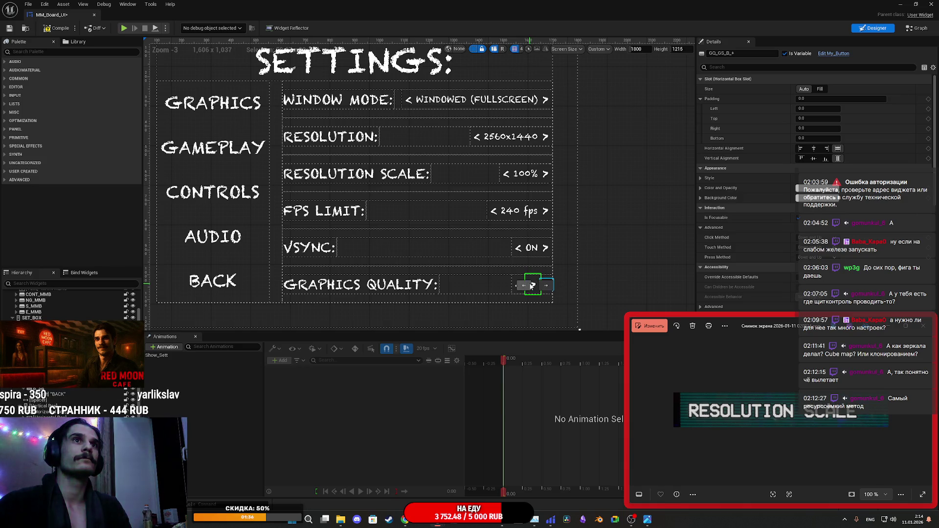
click(582, 283)
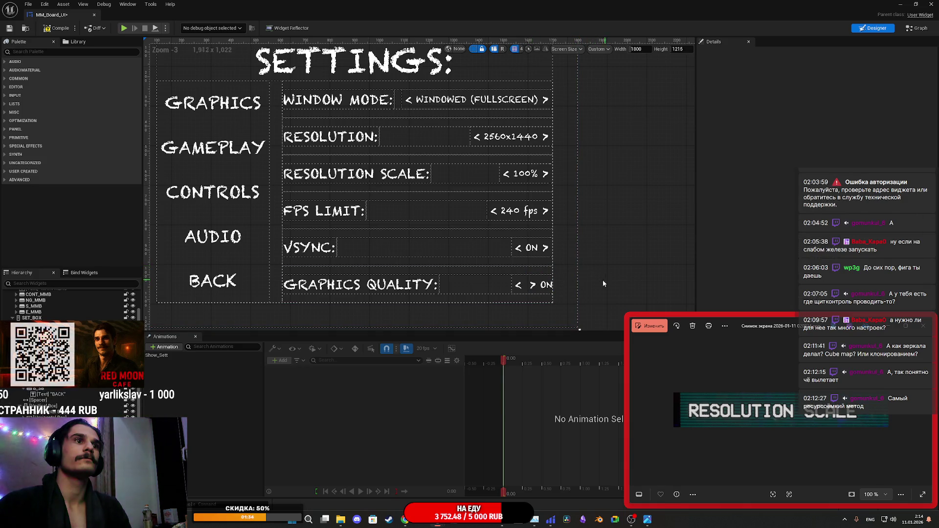
click(532, 293)
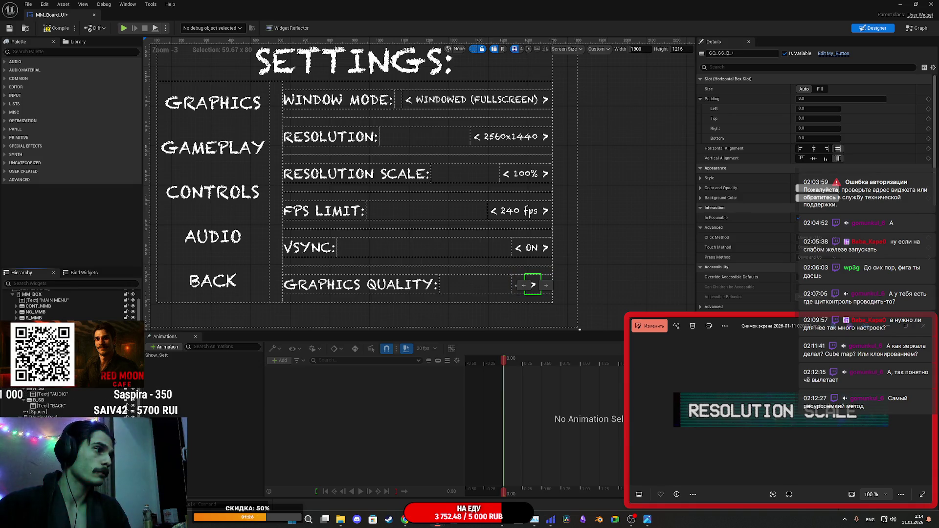
click(546, 285)
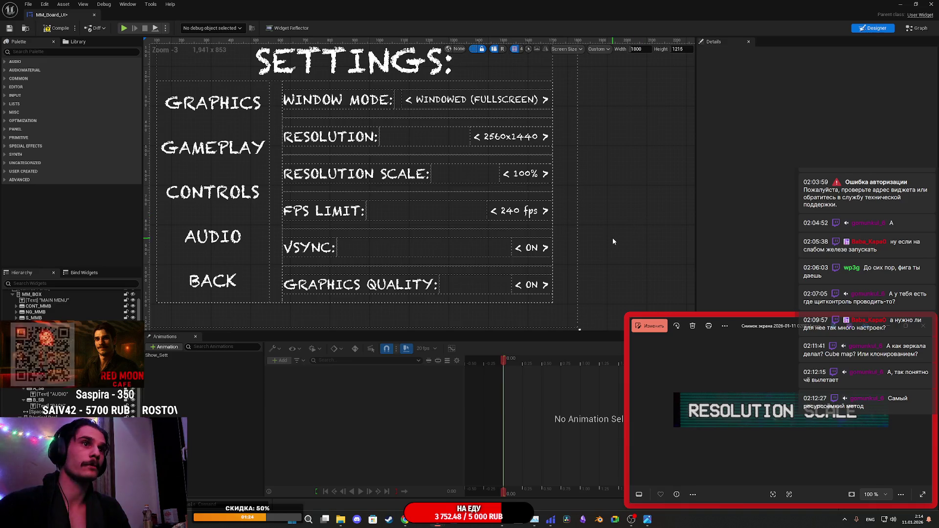
Set the GQ_T value text to ULTRA.
click(532, 289)
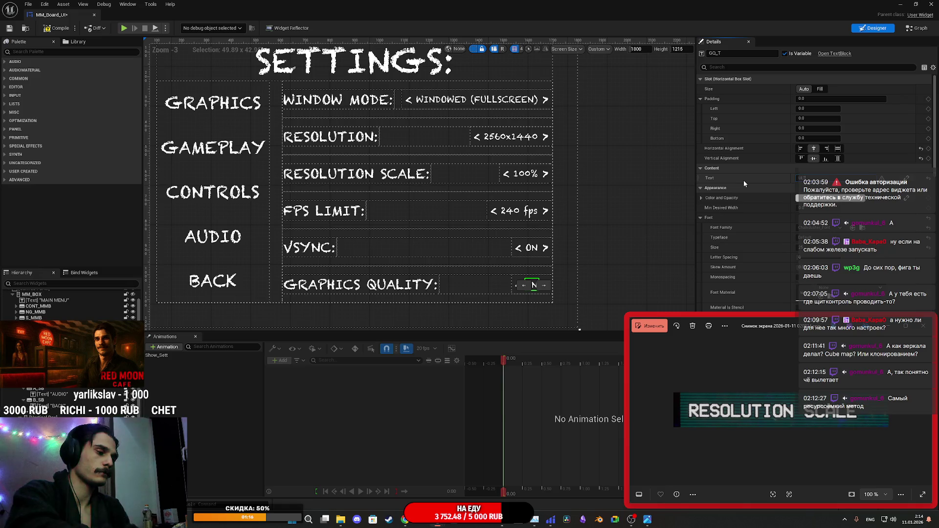
text(LTRA)
key(Return)
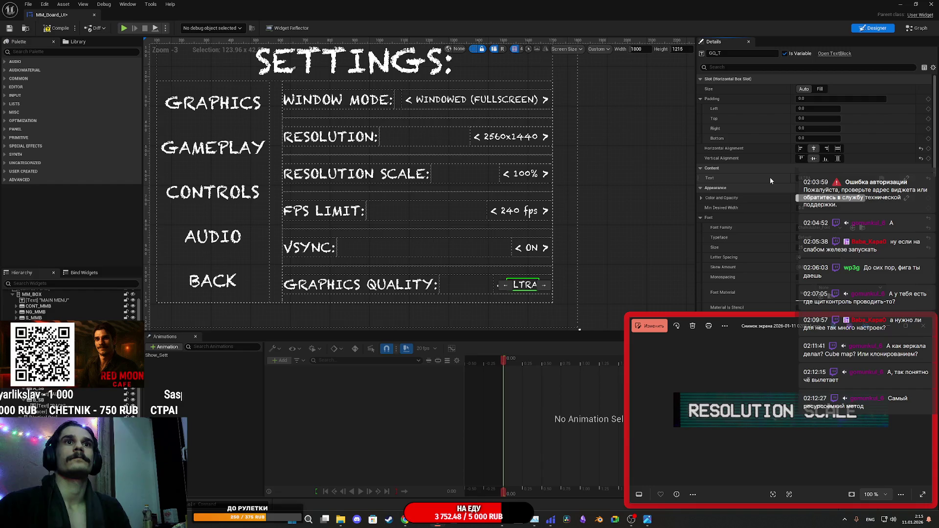
click(638, 272)
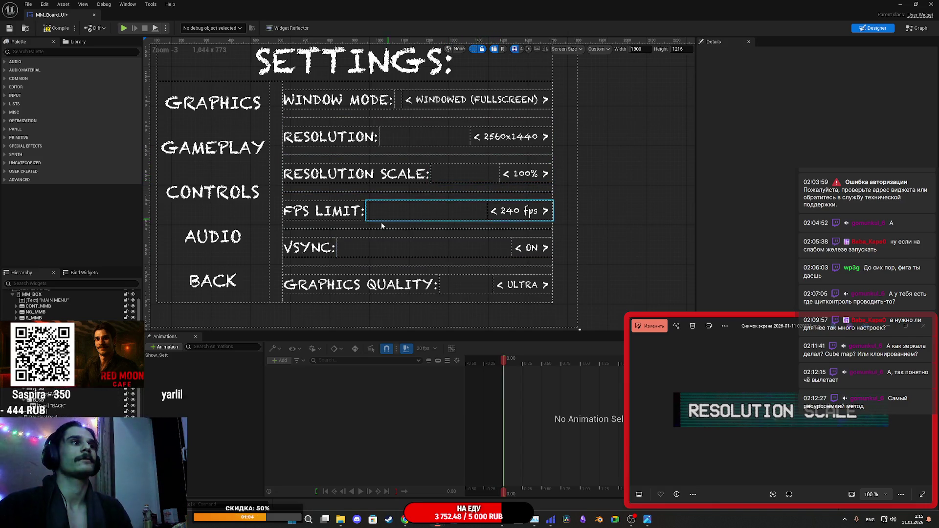
scroll(333, 267, up, 1)
scroll(440, 294, down, 3)
scroll(488, 269, up, 2)
mouse_move(605, 241)
mouse_down()
mouse_move(647, 209)
mouse_move(650, 222)
mouse_up()
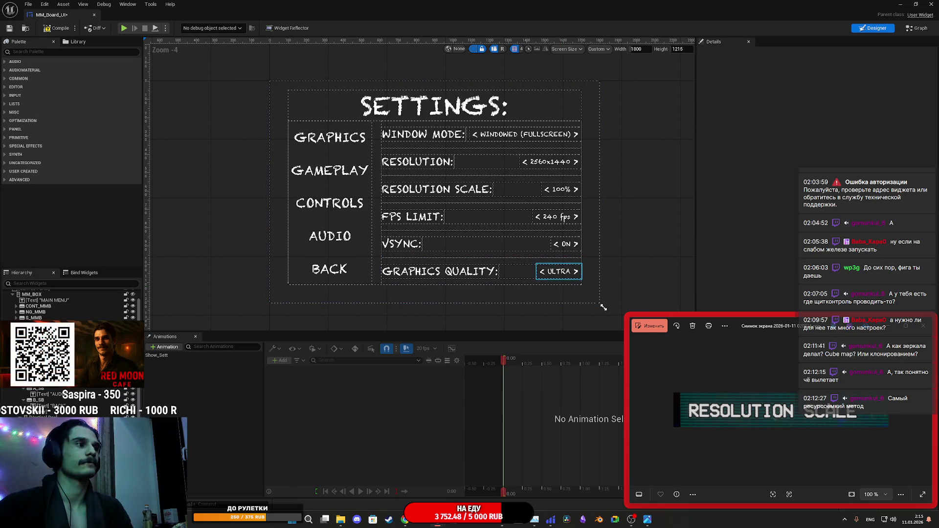
scroll(73, 303, up, 2)
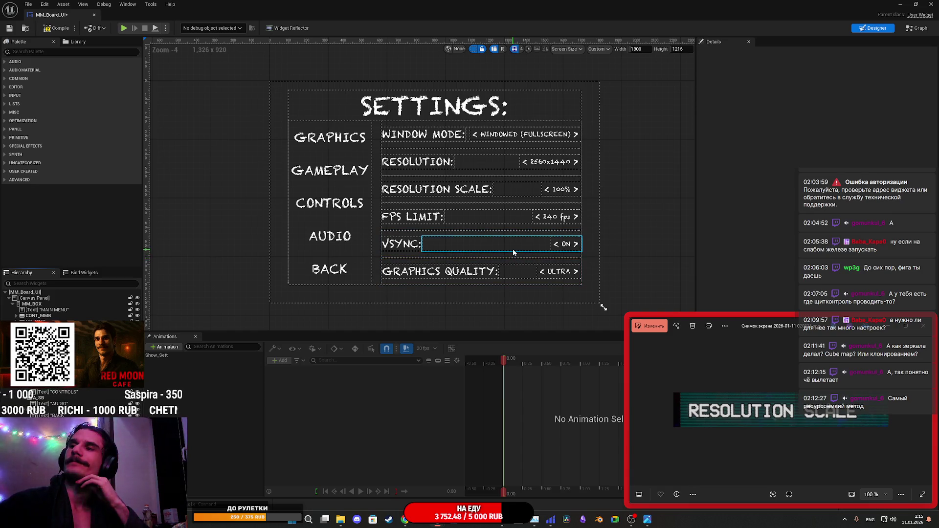
Select the whole Graphics Quality row, HorizontalBox_8, in the Hierarchy.
click(539, 278)
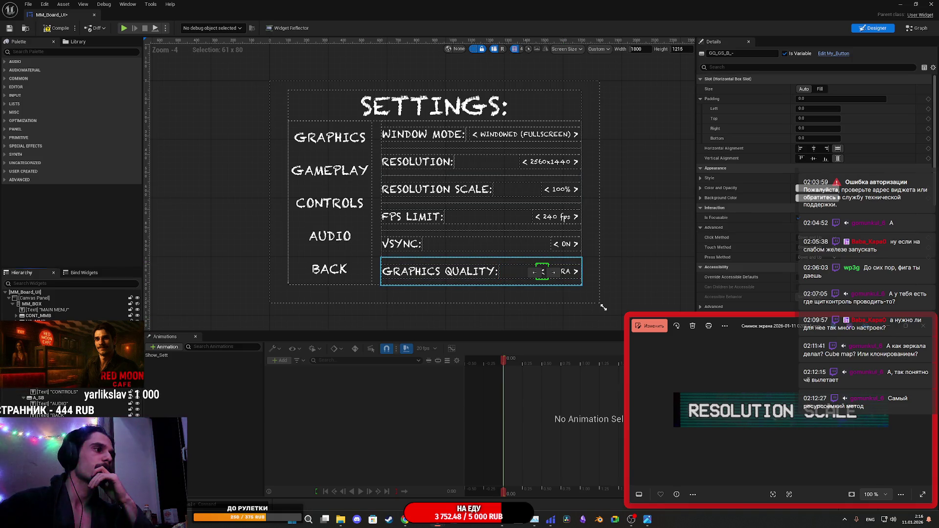
click(54, 386)
right_click(54, 387)
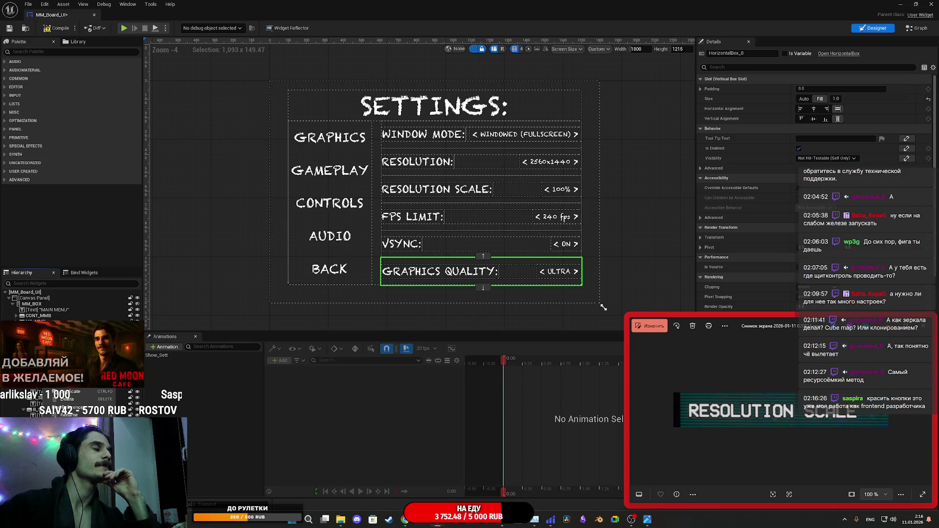
click(603, 307)
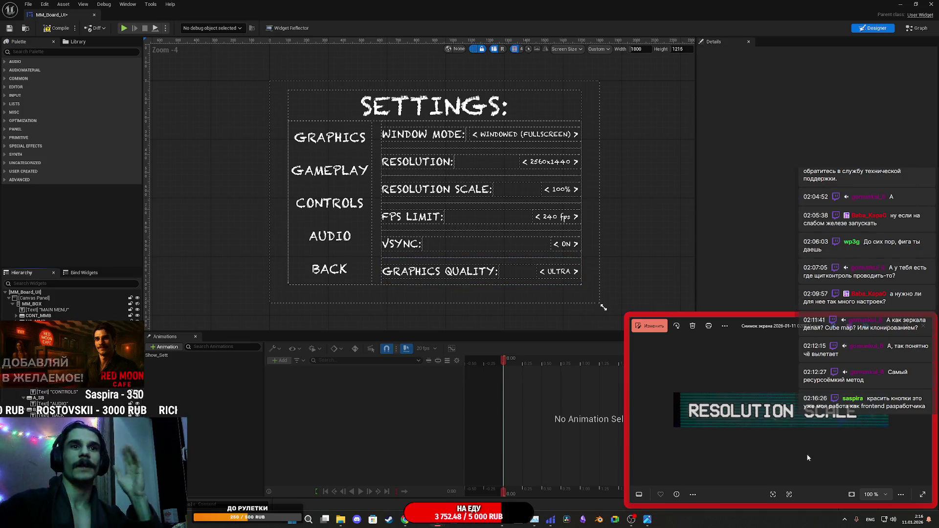
scroll(833, 414, down, 1)
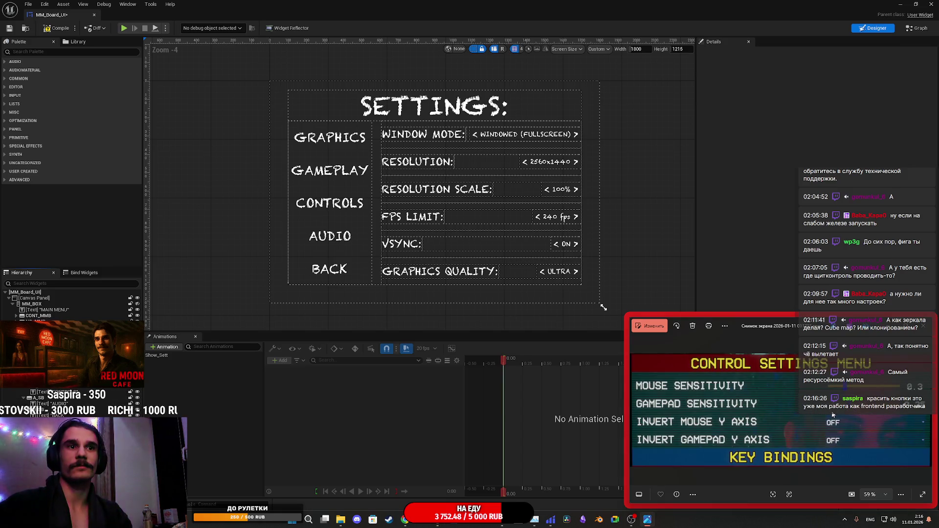
scroll(833, 415, down, 1)
scroll(829, 413, down, 1)
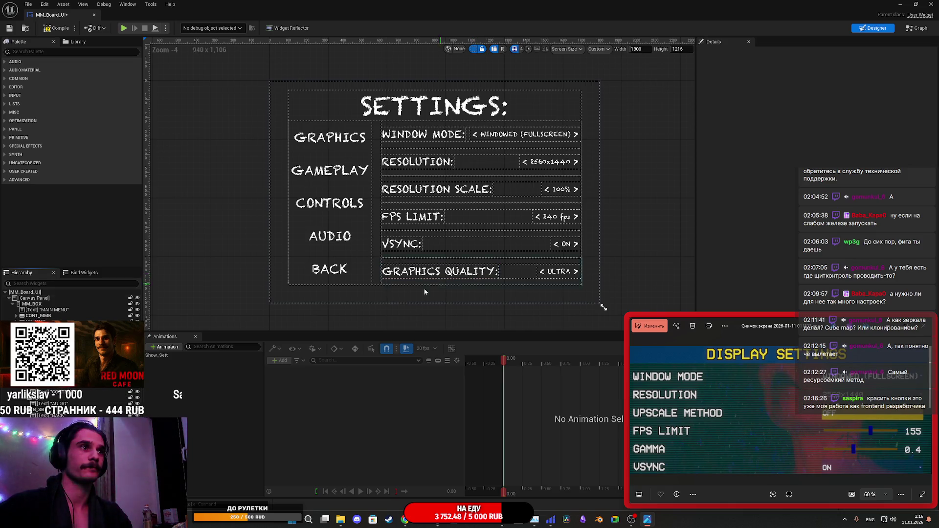
Move the Graphics Quality row up two places below Resolution Scale, then bring Chrome forward.
click(519, 272)
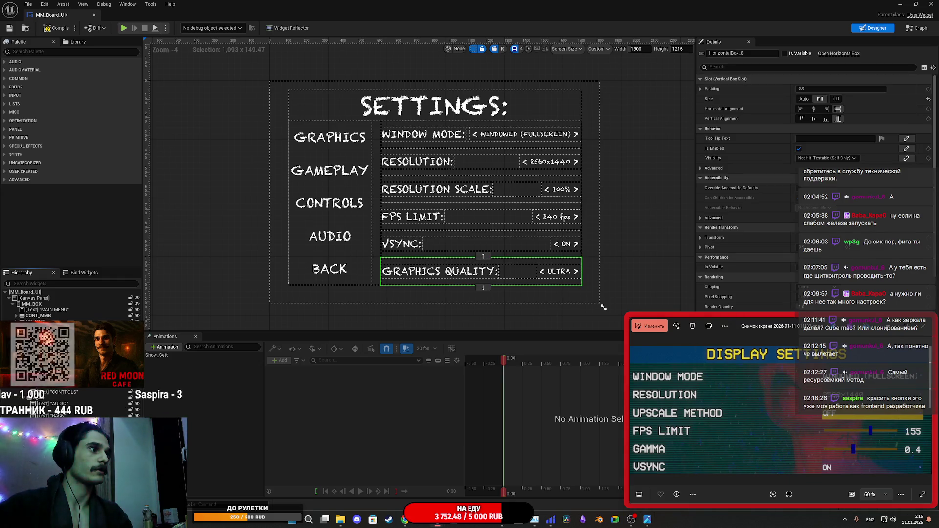
click(483, 256)
click(483, 229)
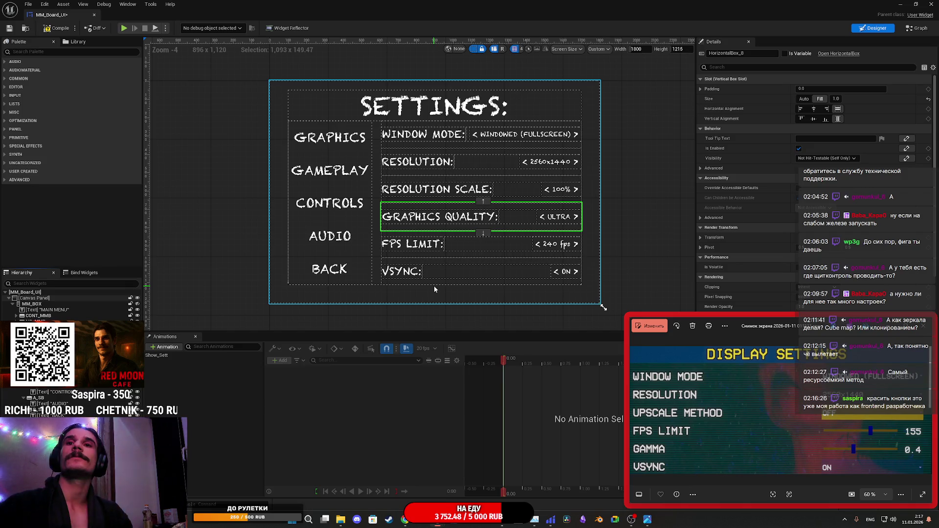
mouse_move(404, 519)
click(379, 486)
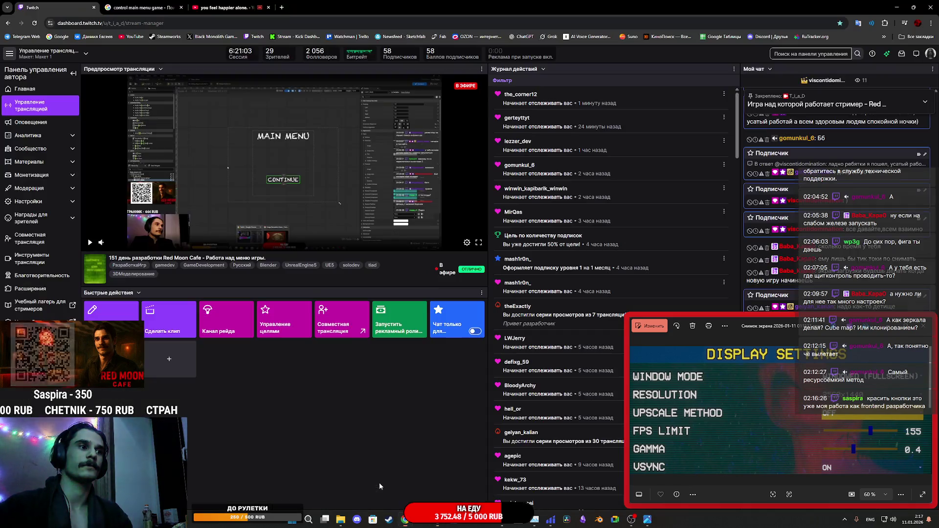
Open a new Chrome tab and search for the Google translator.
click(142, 7)
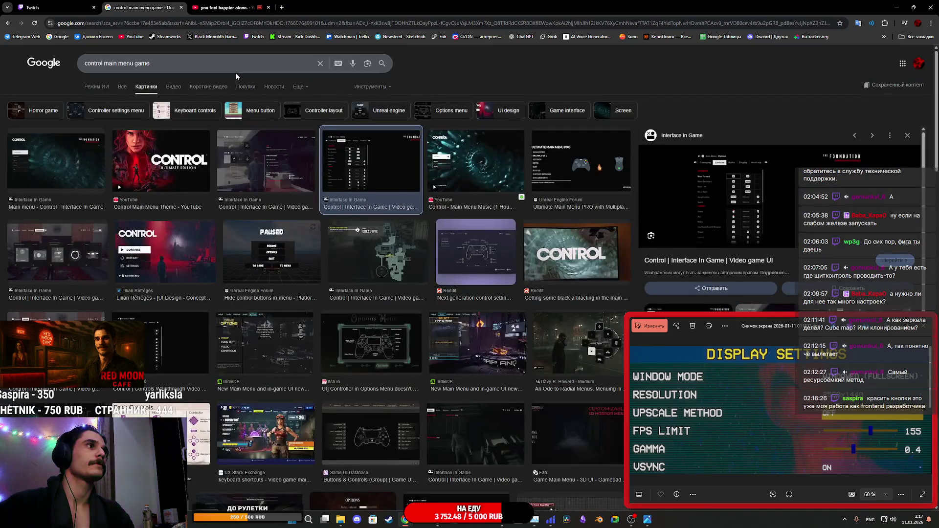
click(283, 9)
text(gtht)
key(Down)
key(Return)
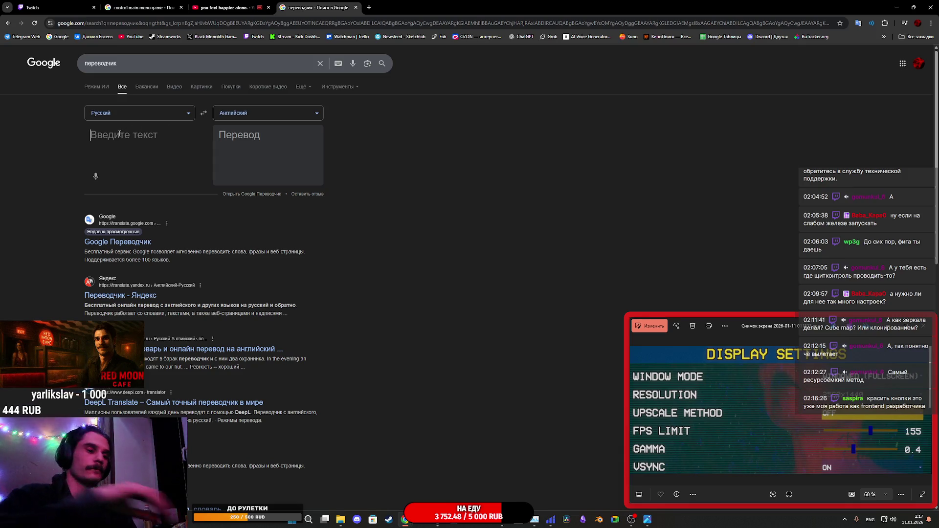
Translate ОТРАЖЕНИЯ В ЗЕРКАЛАХ to REFLECTIONS IN MIRRORS, then return to Unreal.
text(ОТР)
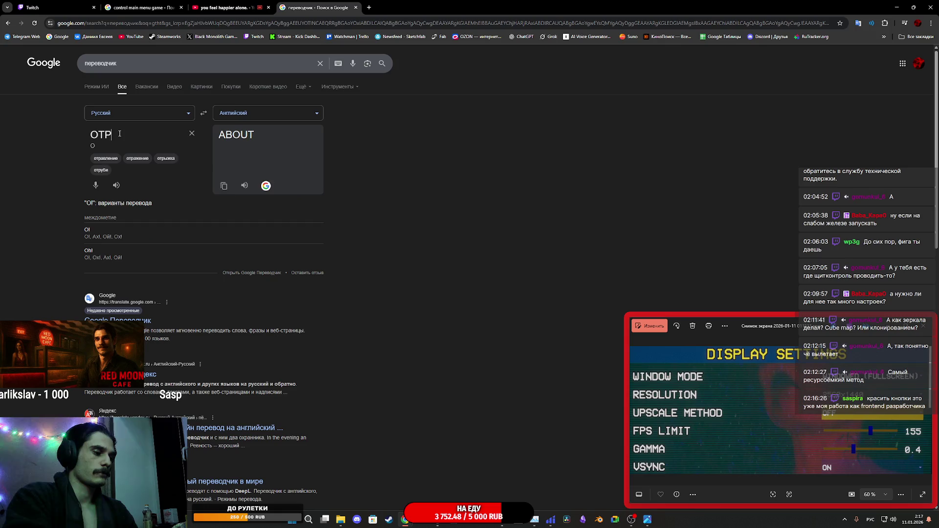
text(АЖЕНИЯ )
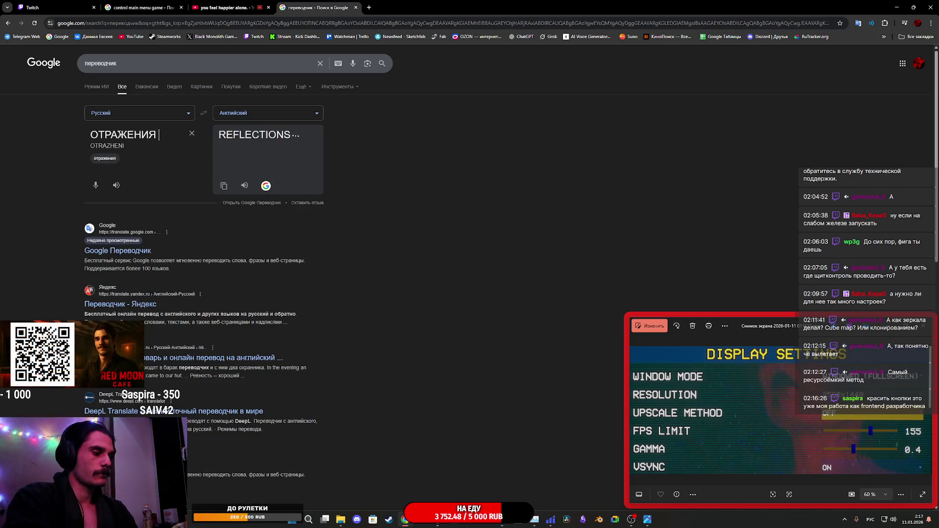
text(В ЗЕРКАЛАХ)
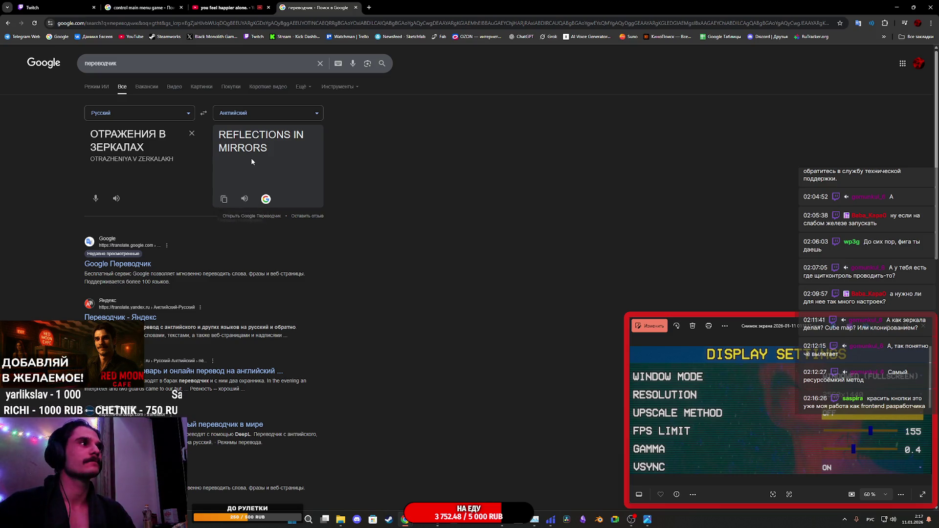
mouse_move(444, 522)
click(464, 490)
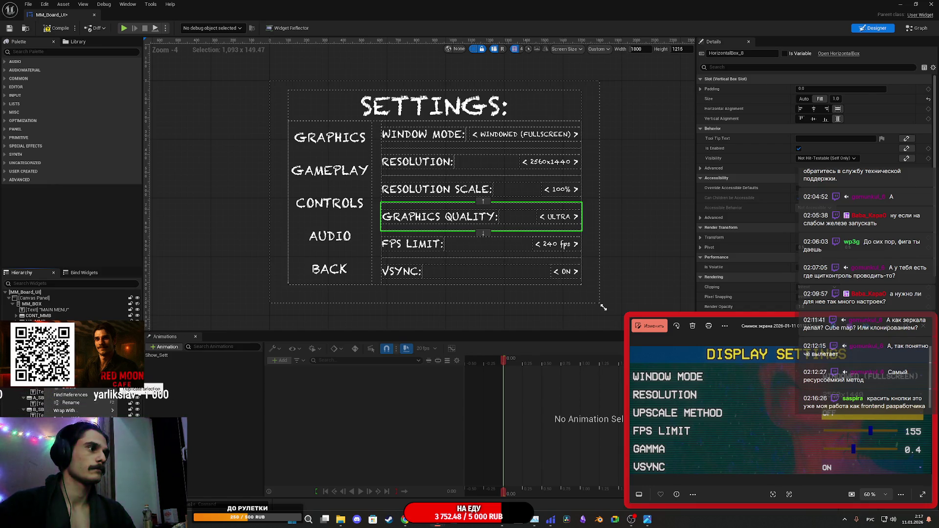
Duplicate HorizontalBox_8 and set the copy's label text to 'REFLECTIONS IN MIRRORS:'.
click(74, 387)
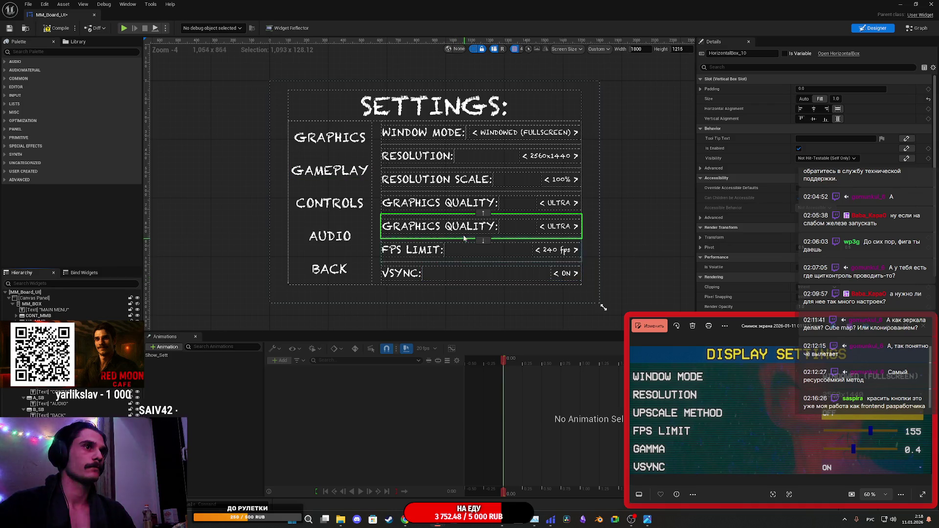
click(490, 227)
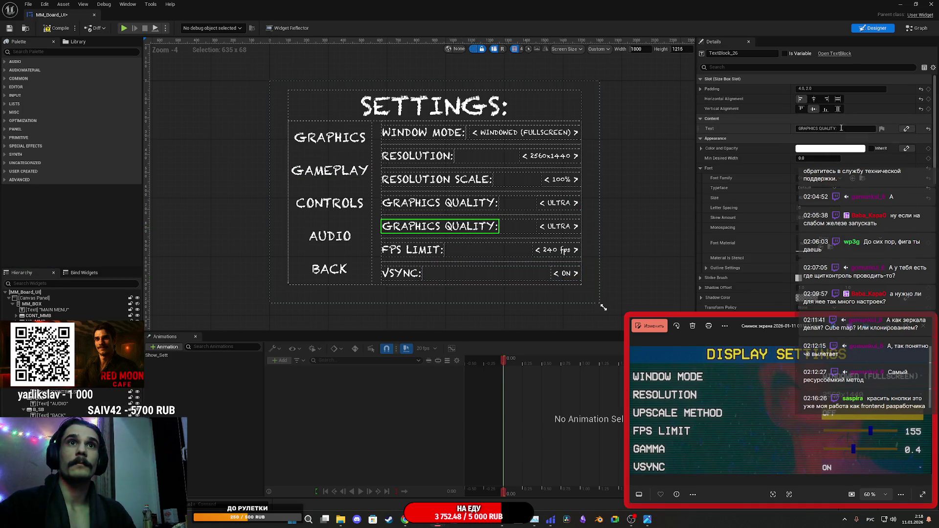
click(794, 127)
text(REFLECTIONS IN MIRRORS:)
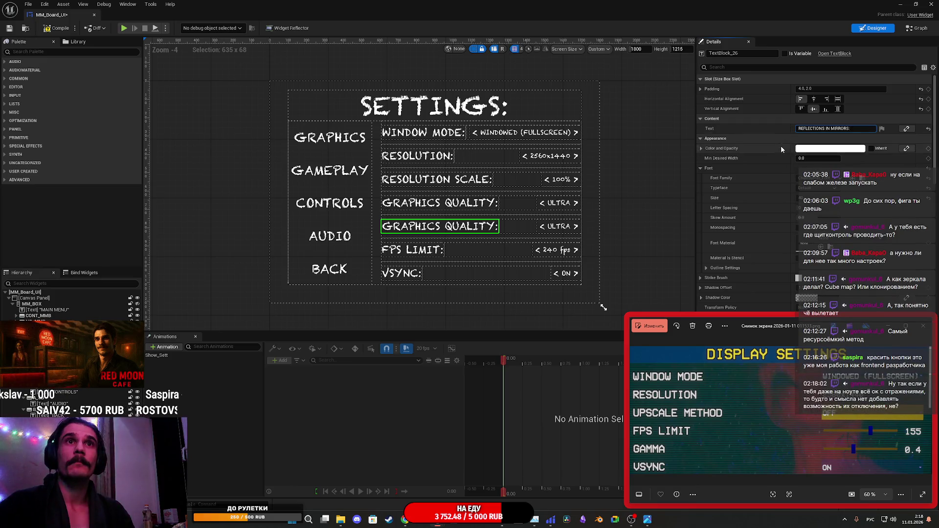
text(:)
key(Return)
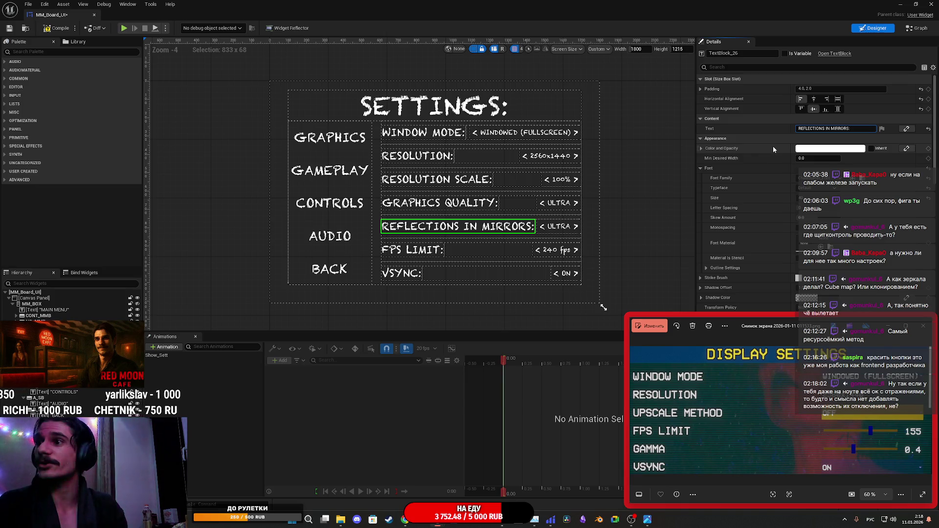
key(BackSpace)
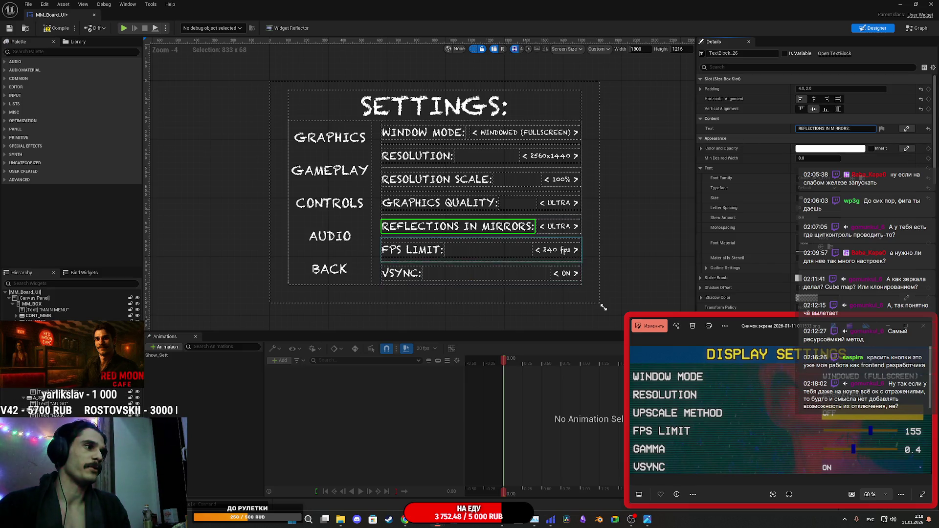
click(460, 225)
Drag the Reflections in Mirrors row below VSync and shrink its label's Font Size.
click(459, 226)
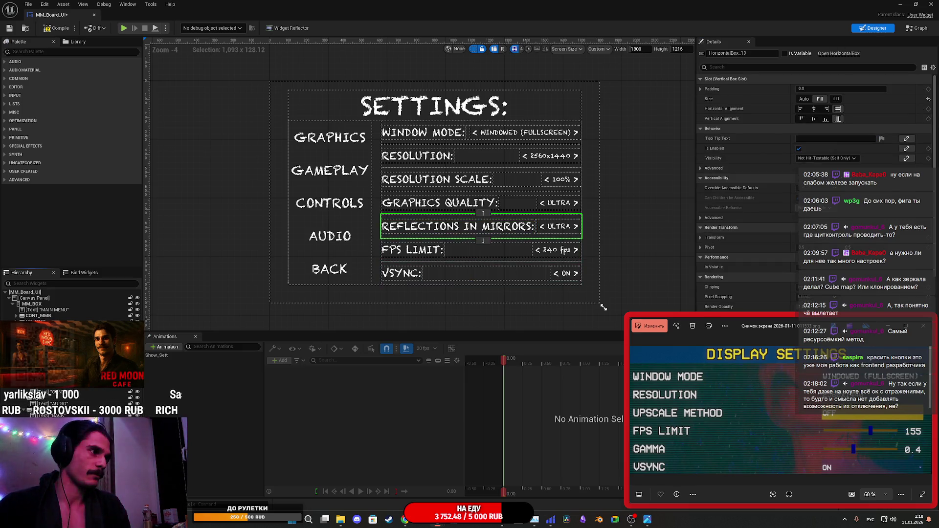
drag(460, 226, 459, 272)
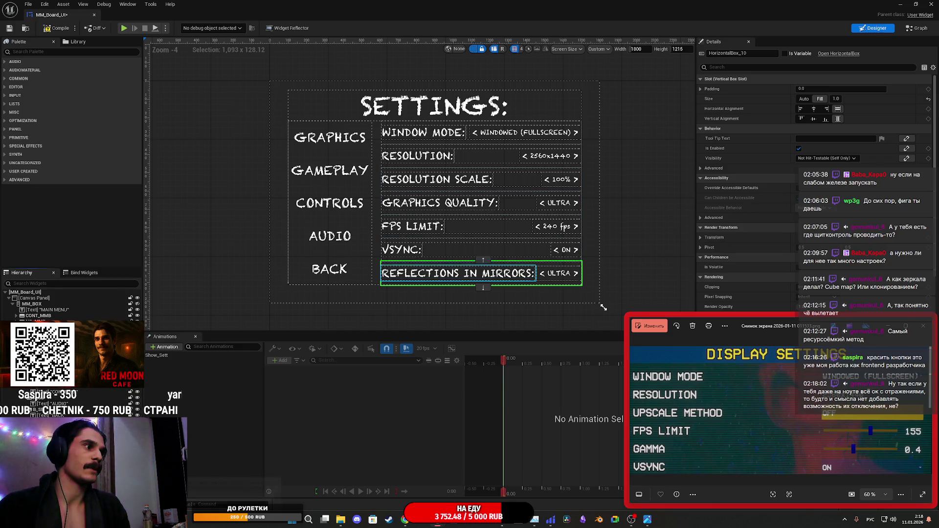
click(458, 273)
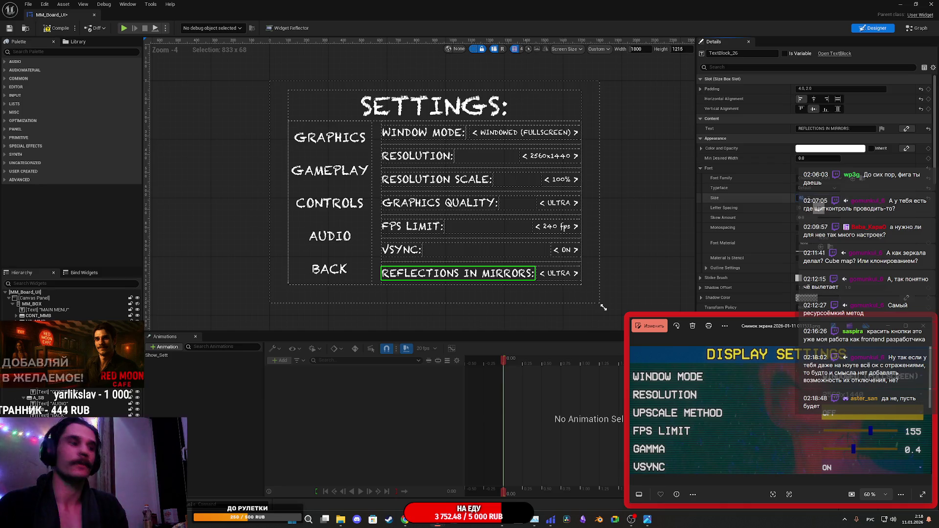
drag(814, 197, 802, 197)
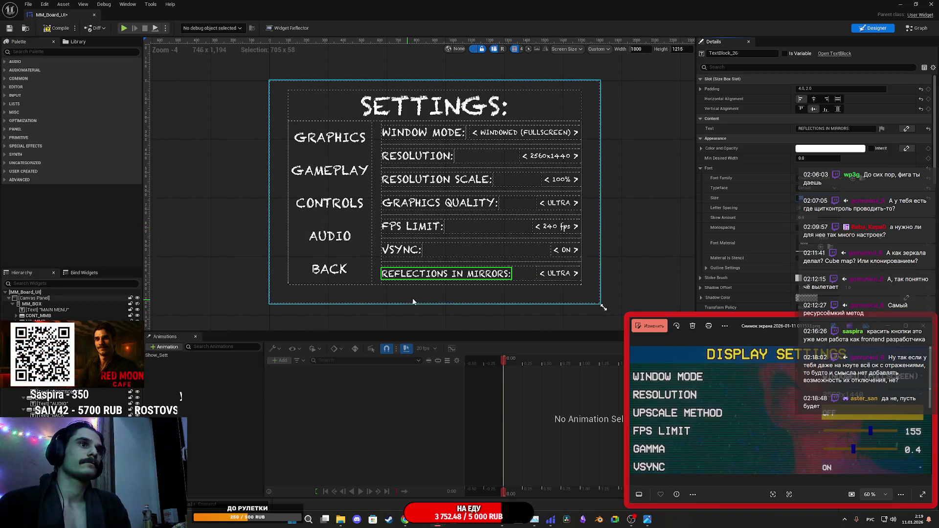
Set the Reflections row's value text to ON, correcting a mistyped Cyrillic entry.
click(558, 275)
click(826, 140)
text(шт)
key(Return)
click(649, 227)
click(565, 274)
click(810, 138)
key(alt+shift)
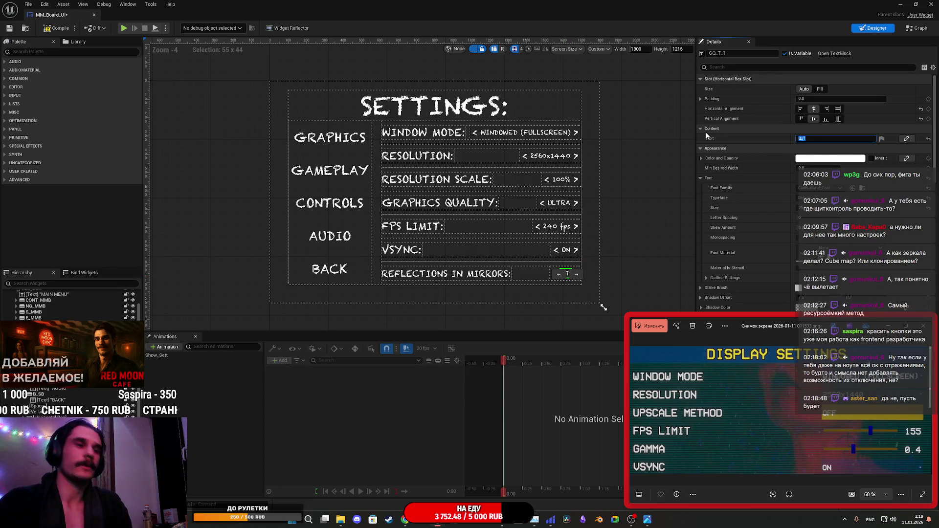
text(ON)
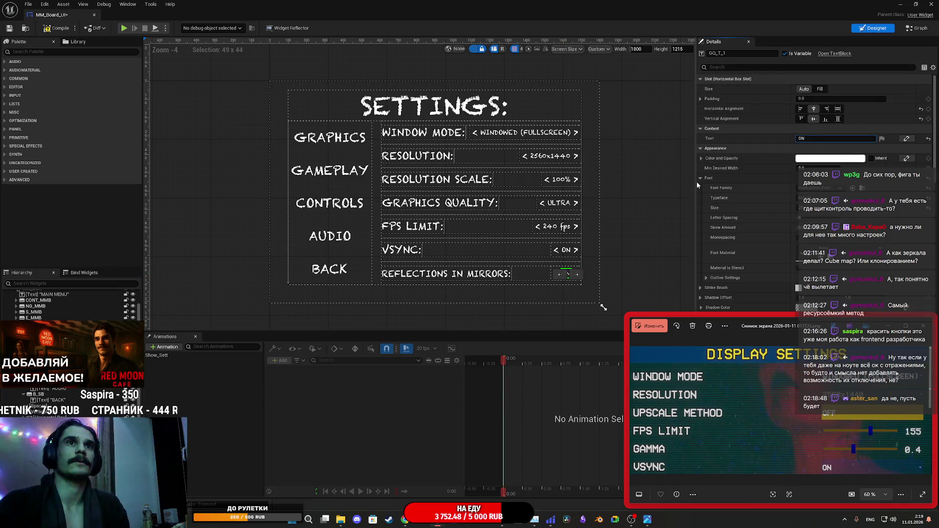
Rename the Reflections value text widget to RM_T.
click(740, 53)
key(BackSpace)
key(BackSpace)
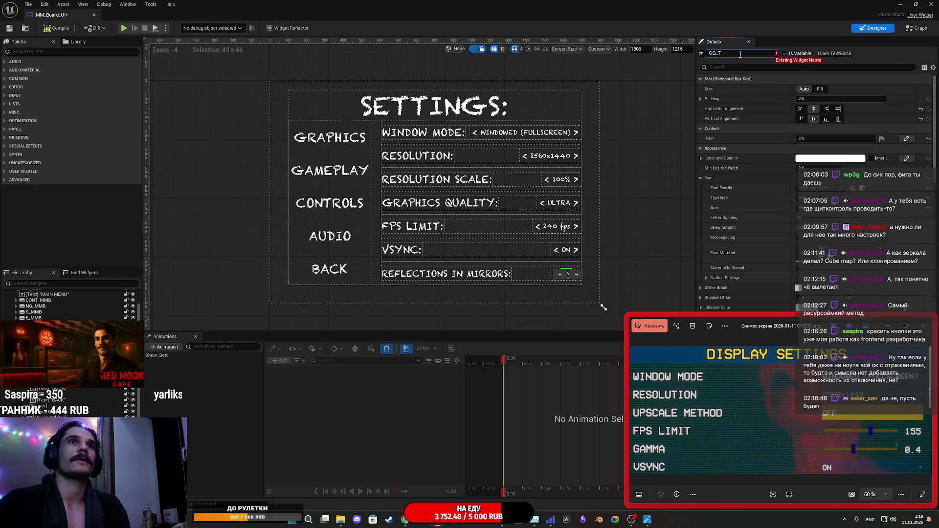
key(BackSpace)
key(BackSpace)
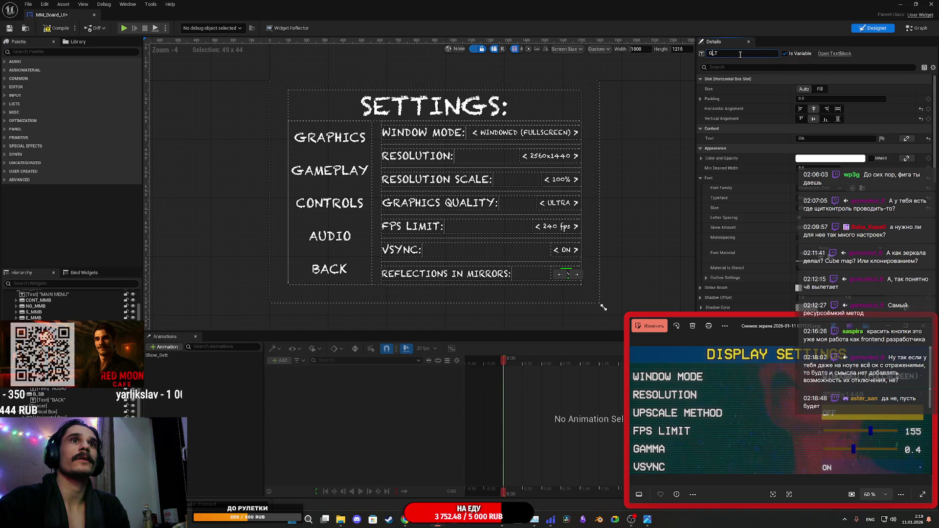
text(RM)
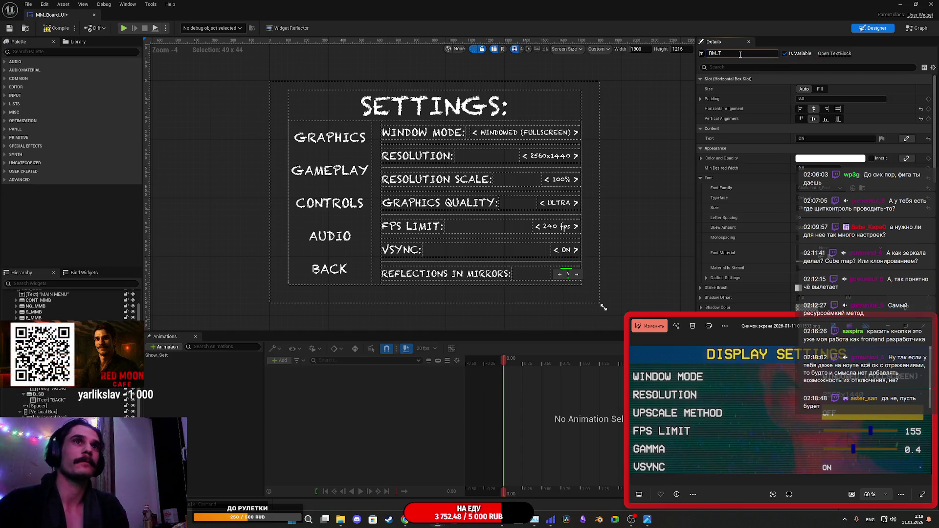
Rename the Reflections row's right arrow button to RM_GS_B_+.
scroll(594, 293, up, 3)
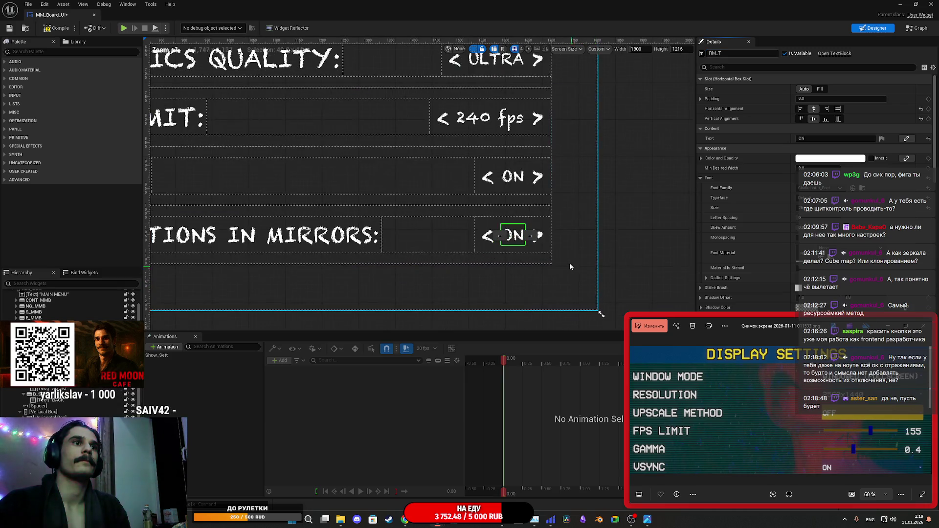
click(539, 242)
click(746, 53)
key(BackSpace)
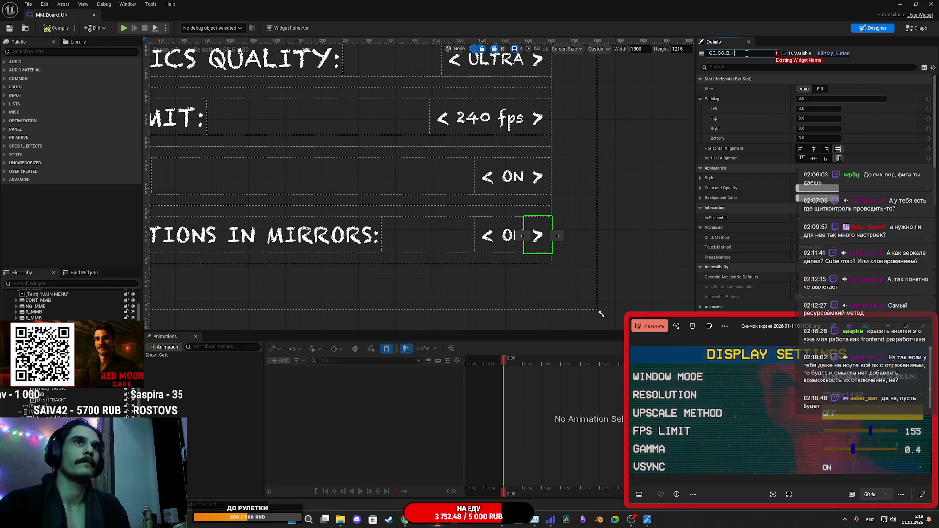
key(Home)
key(Delete)
key(Delete)
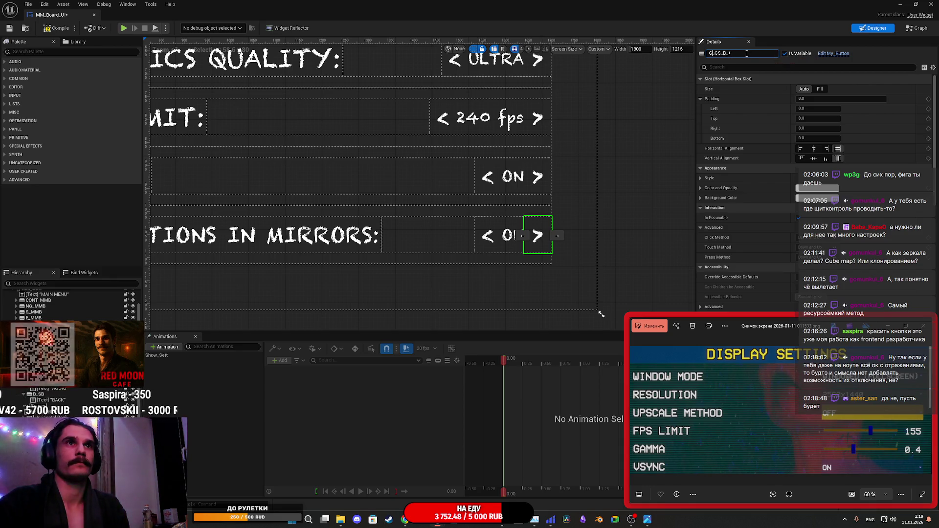
text(RM_)
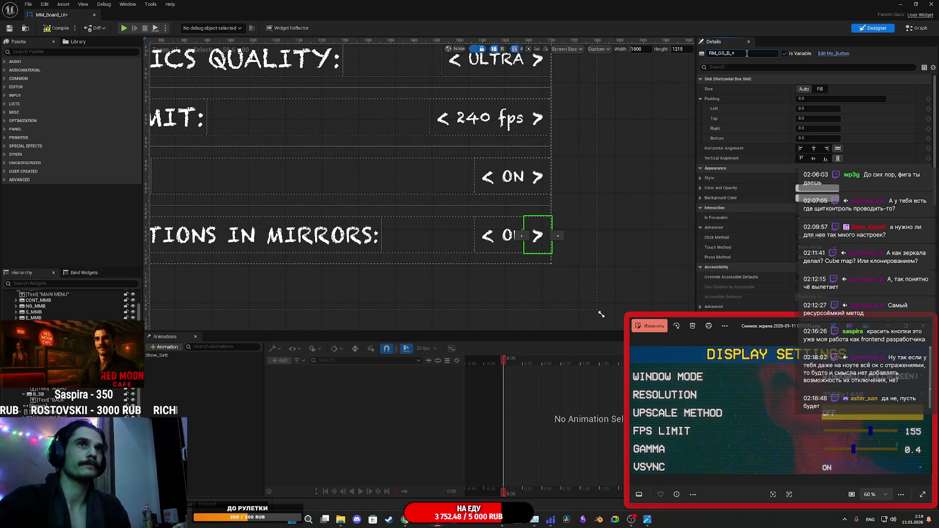
key(Return)
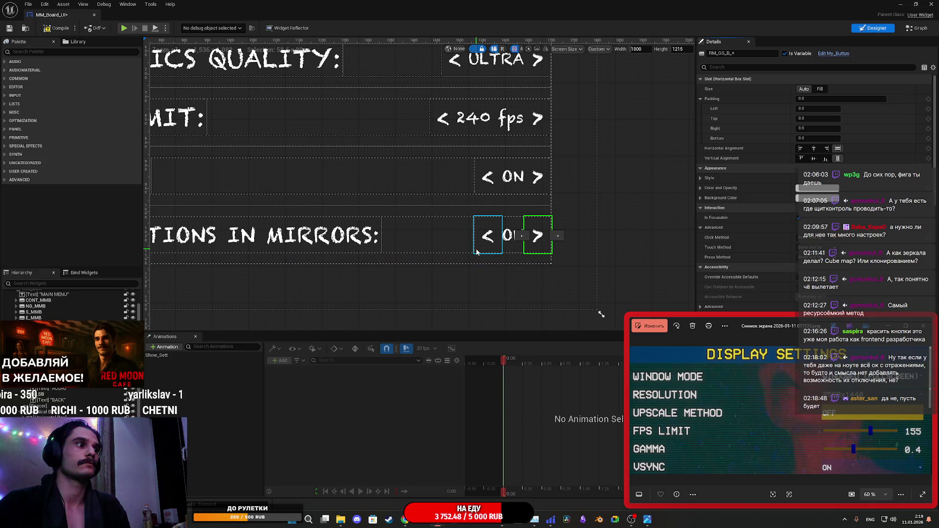
Rename the Reflections row's left arrow button to RM_GS_B_-.
click(479, 247)
click(745, 53)
key(BackSpace)
key(BackSpace)
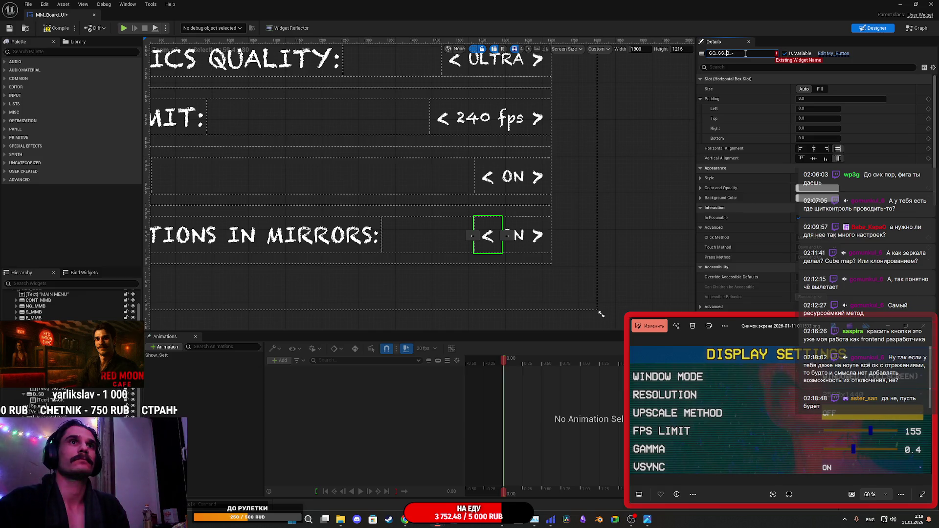
key(BackSpace)
key(BackSpace)
text(RM)
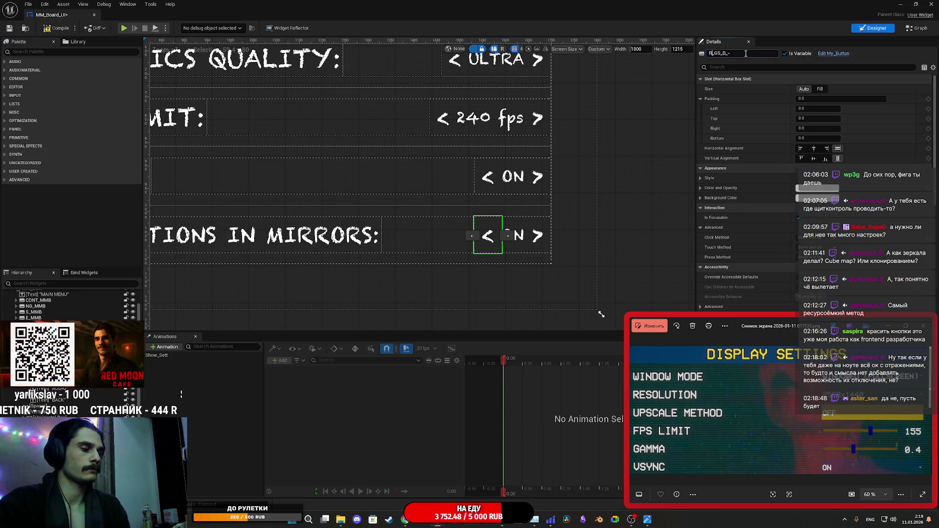
key(Return)
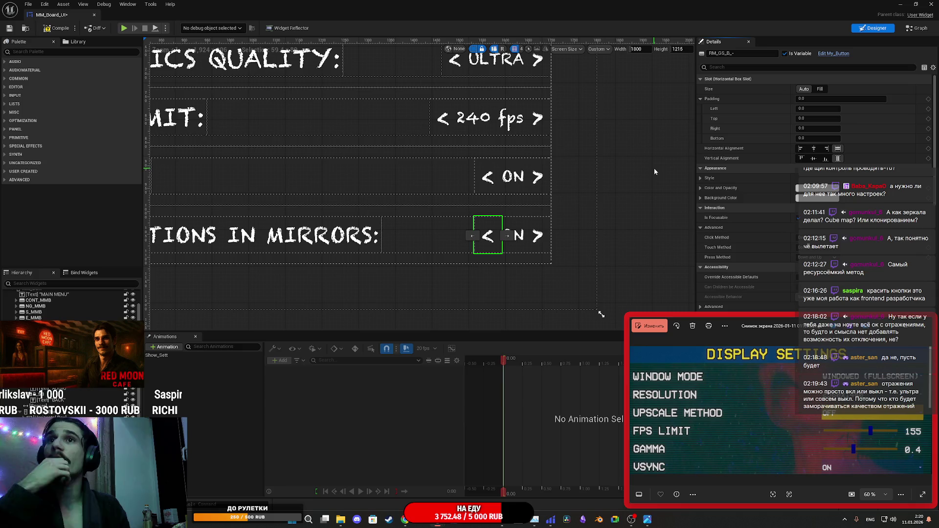
Compile and save MM_Board_UI, then switch to Obsidian.
scroll(342, 176, down, 3)
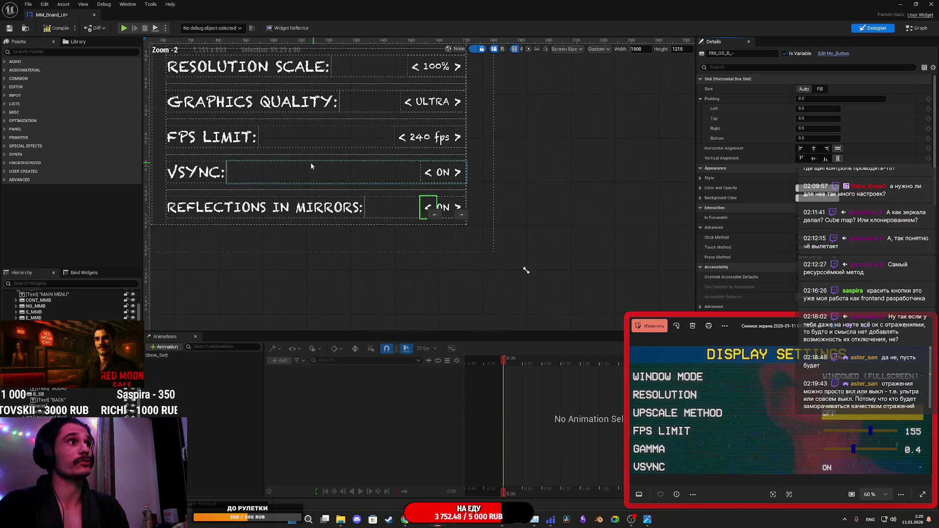
drag(272, 142, 328, 201)
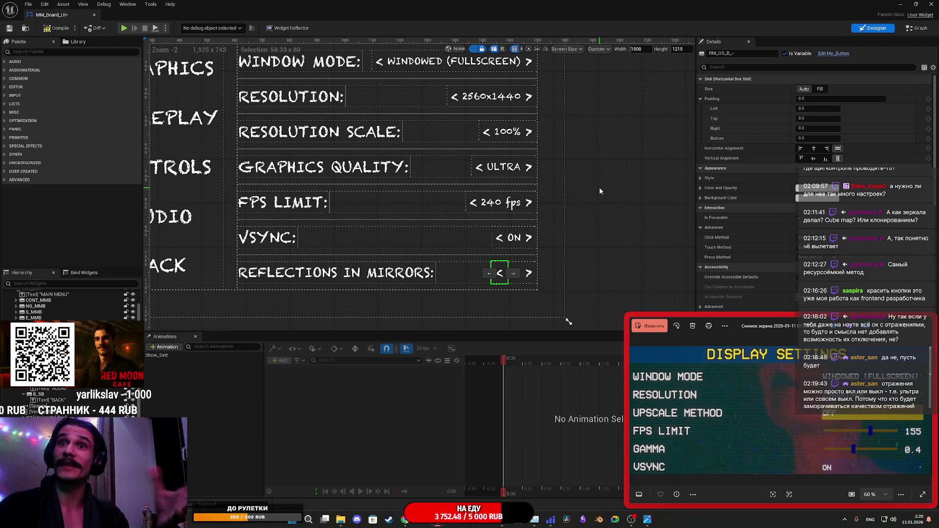
click(54, 28)
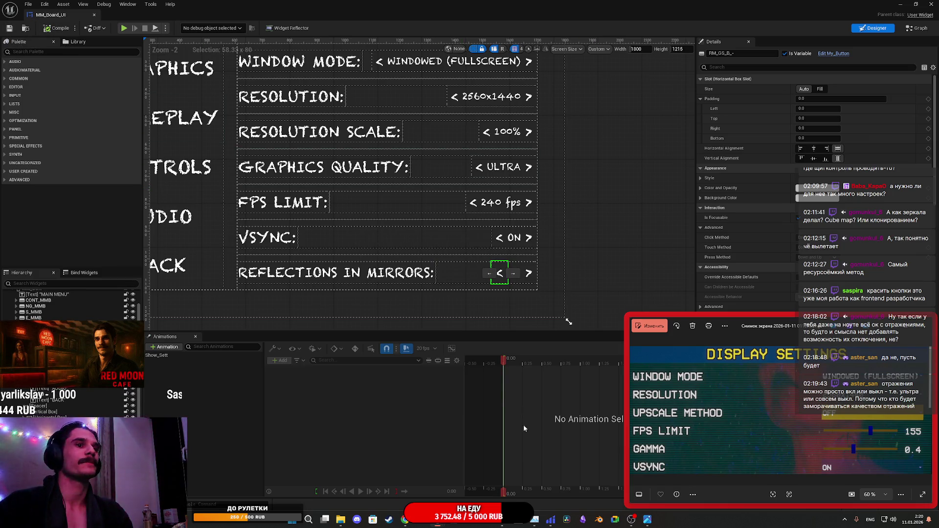
click(582, 519)
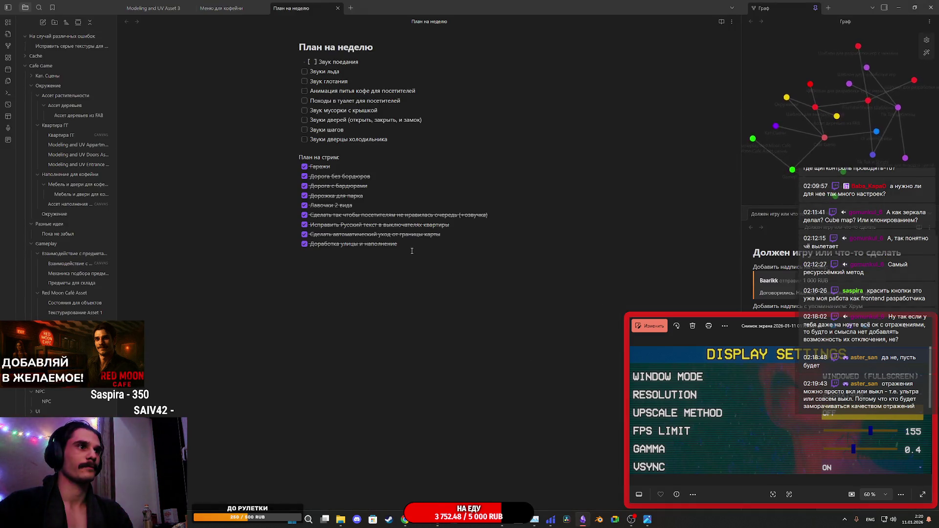
Add a checklist task in Russian: graphics settings should change shadow and post-processing quality.
key(Return)
text(С)
text(ltkfnm nfr x)
text(nj,s )
text(yfcnhjqr)
text(f uhfabrb)
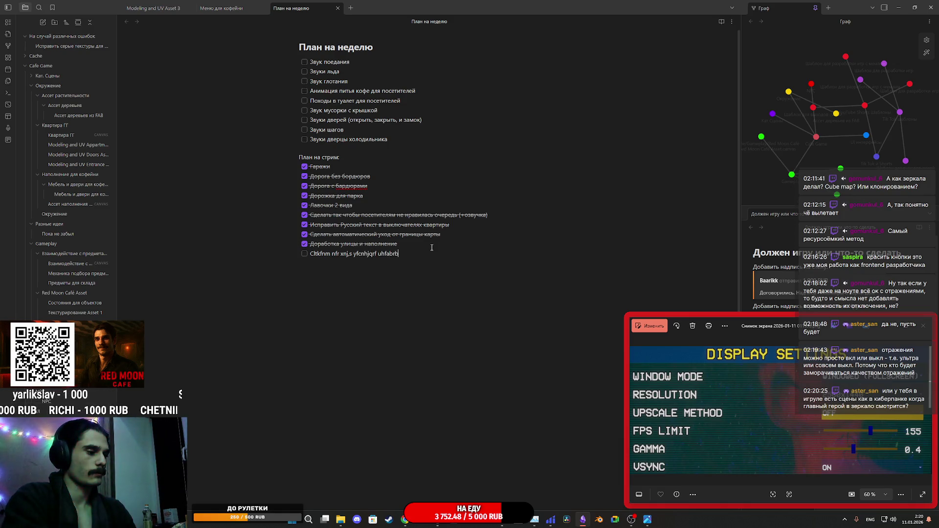
key(BackSpace)
key(BackSpace)
key(BackSpace)
key(BackSpace)
key(BackSpace)
key(BackSpace)
key(alt+shift)
text(Сде)
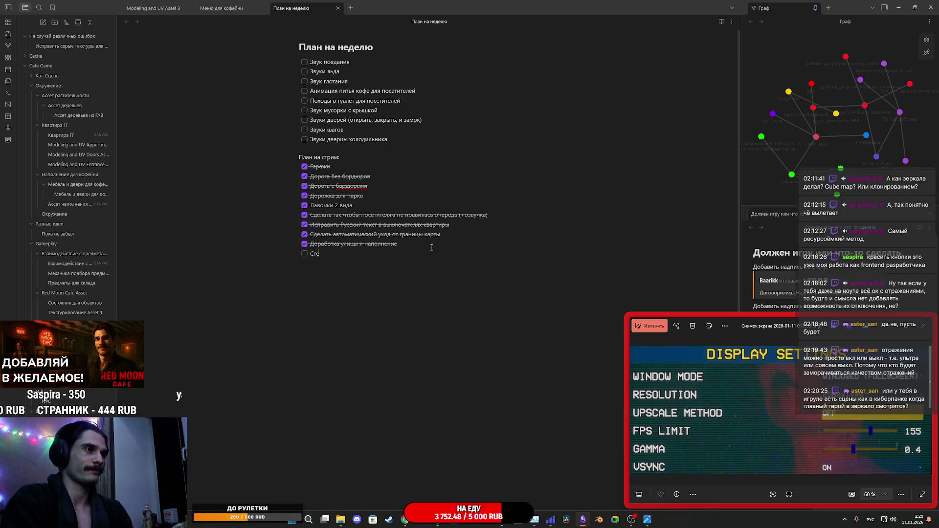
text(лать так чтоб)
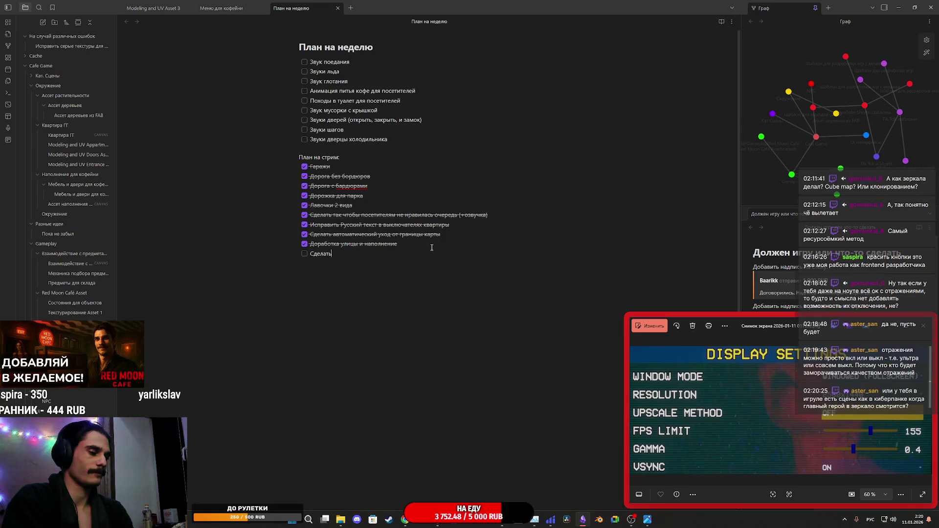
text(ы н)
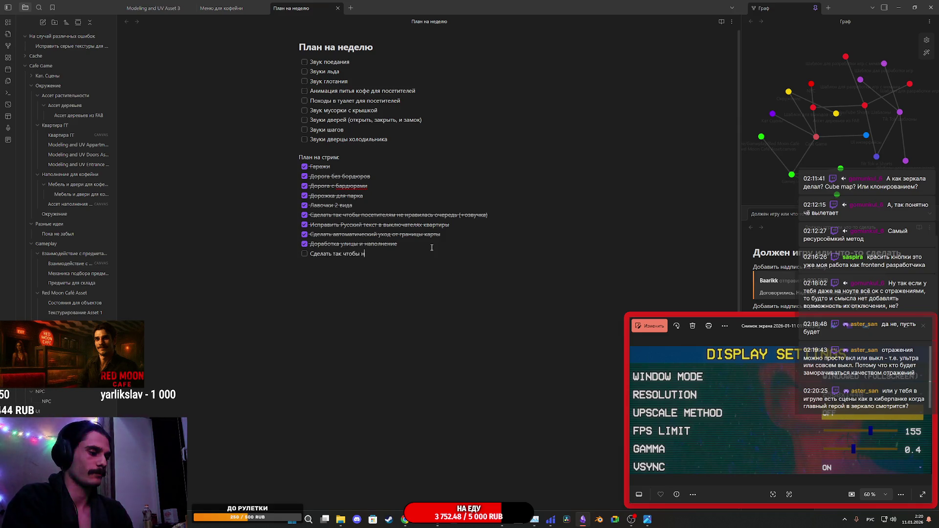
text(астройка графики)
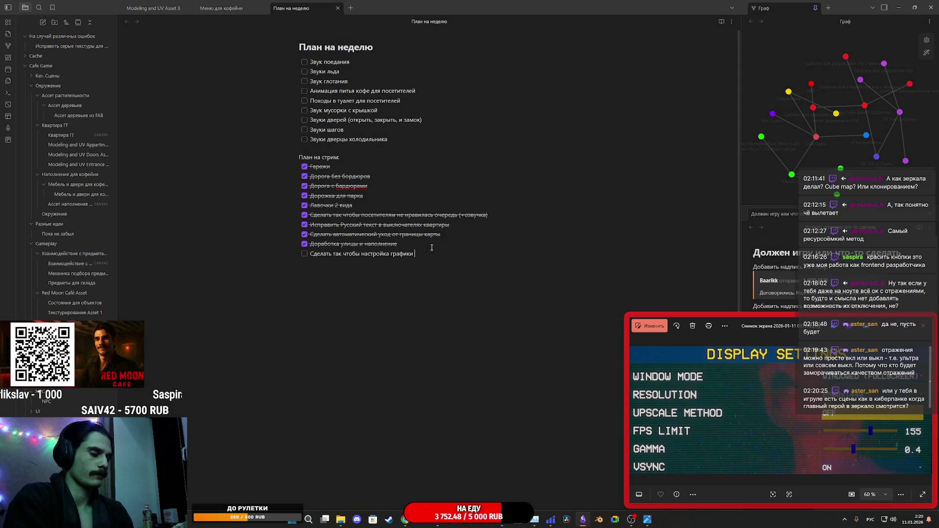
text( меняка)
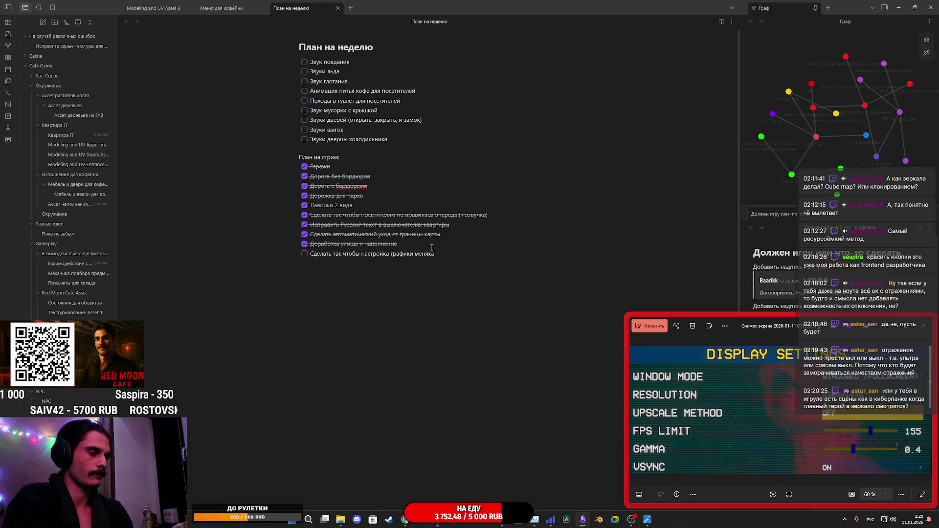
text( качес)
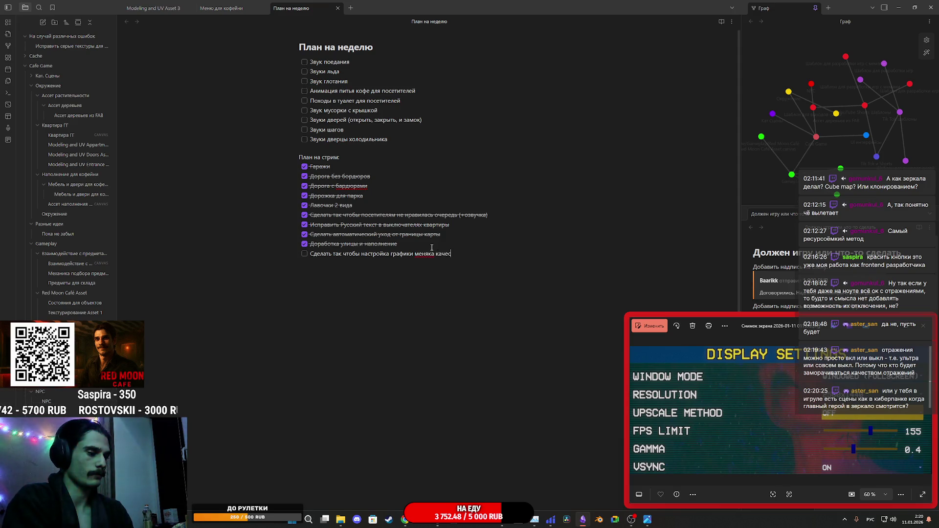
text(тво теней )
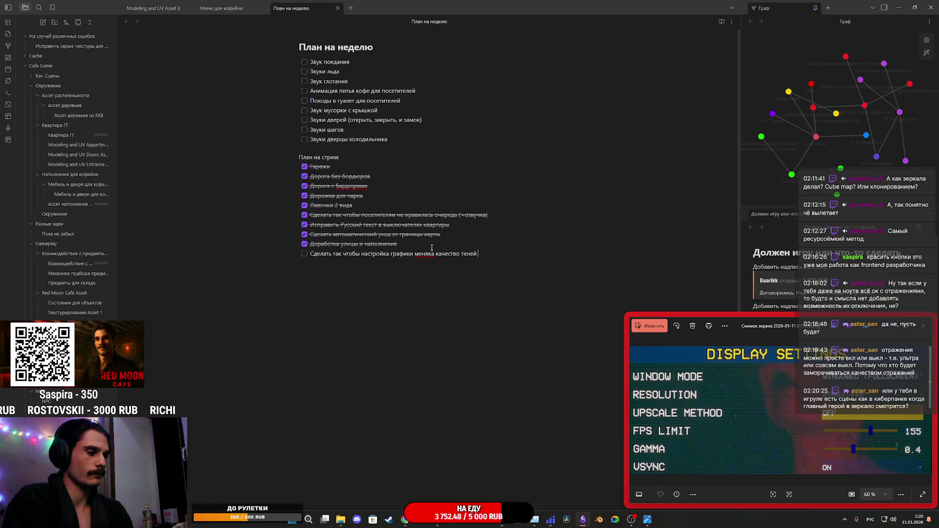
text( пост процессинга,)
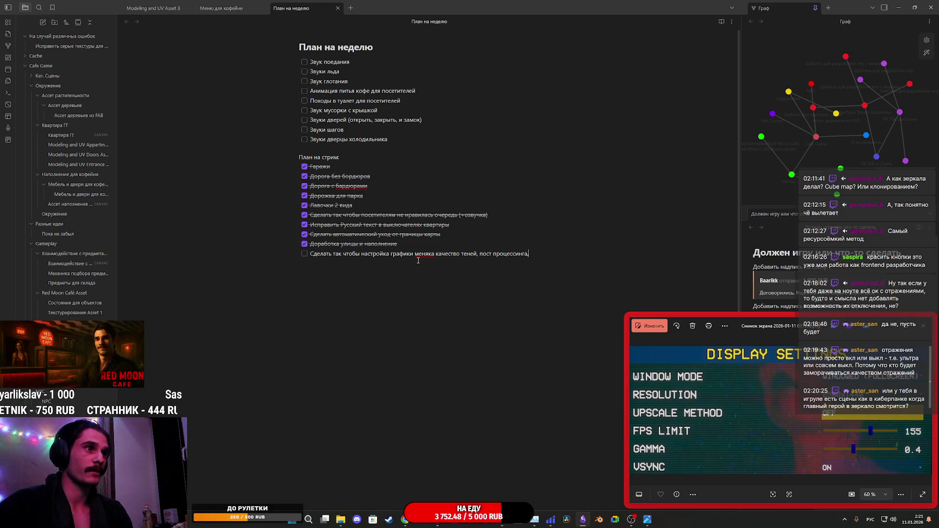
Extend the task with mirror render resolution and draw distance, then minimize Obsidian.
click(432, 255)
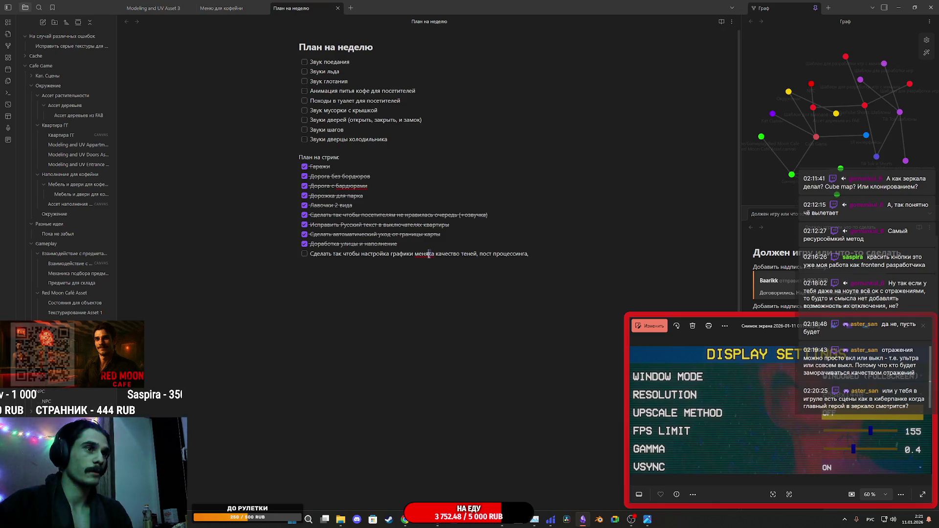
text(л)
click(543, 256)
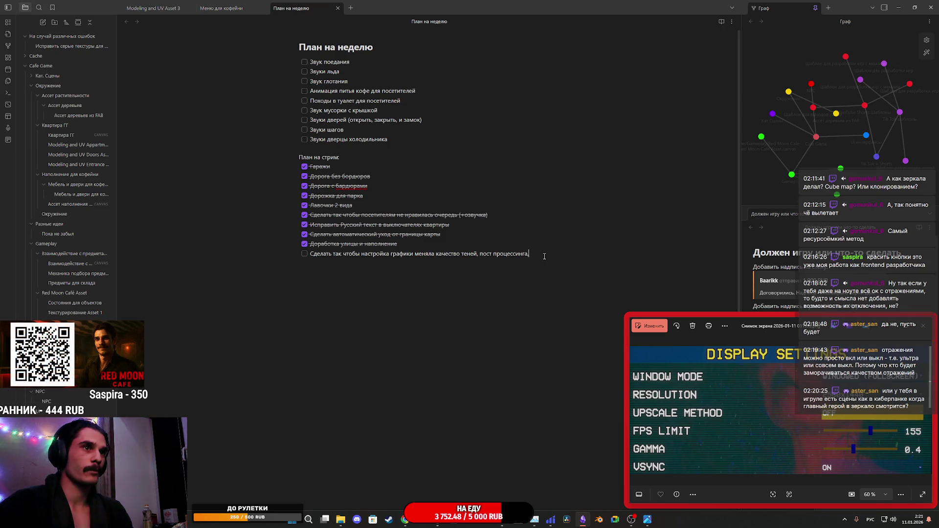
text(Рразреш)
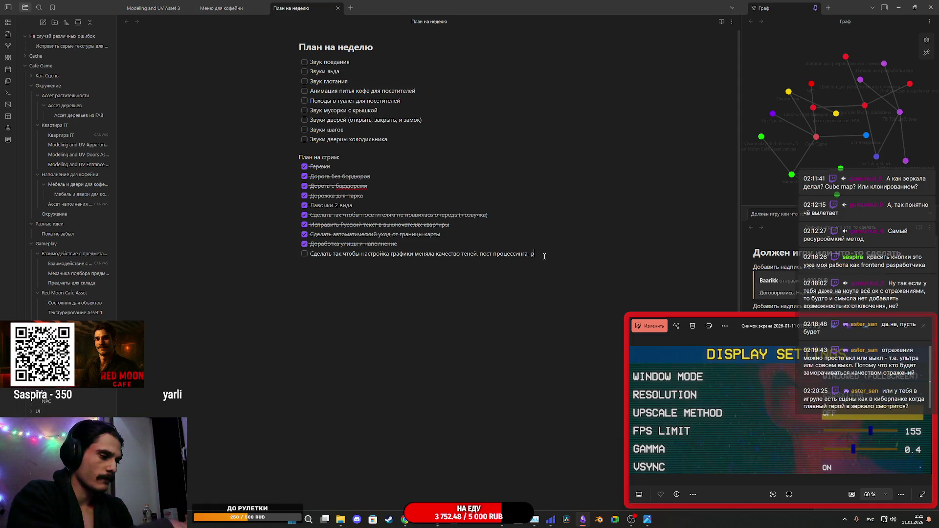
text(ен)
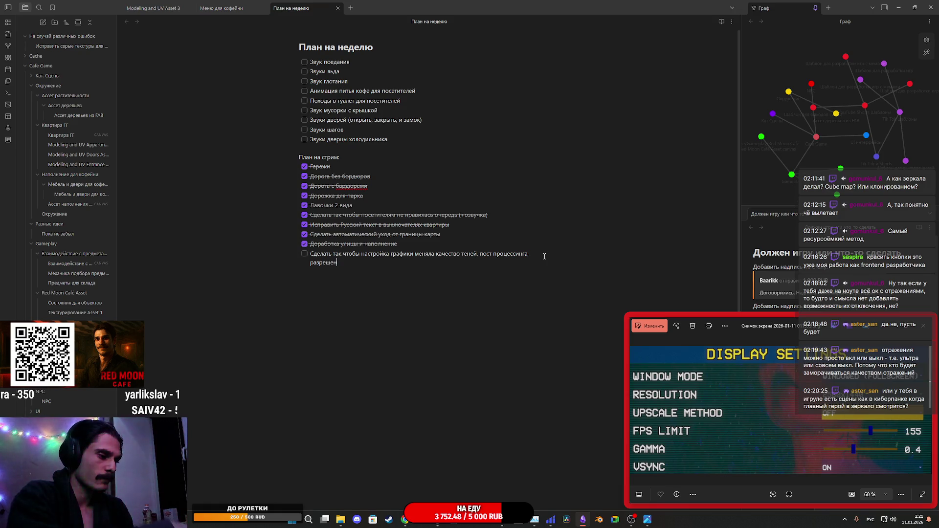
text(ие ренд)
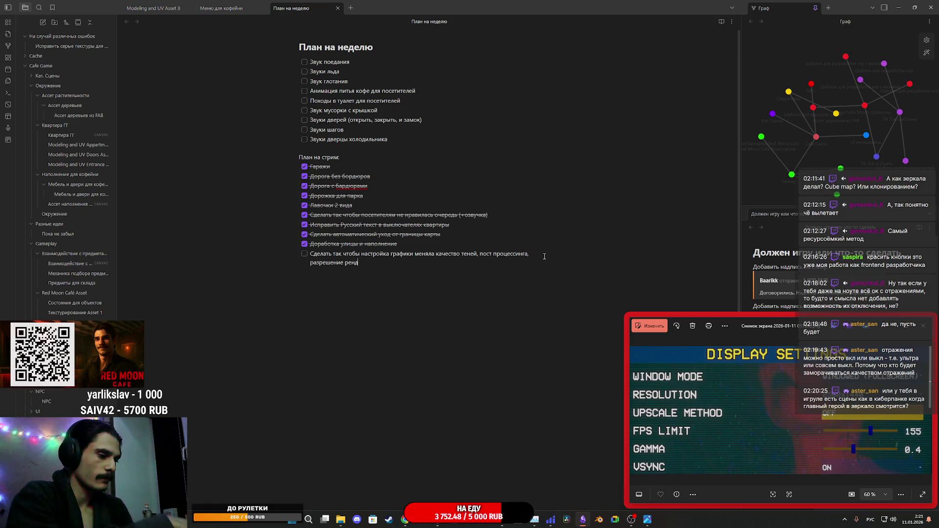
text(еразеркал)
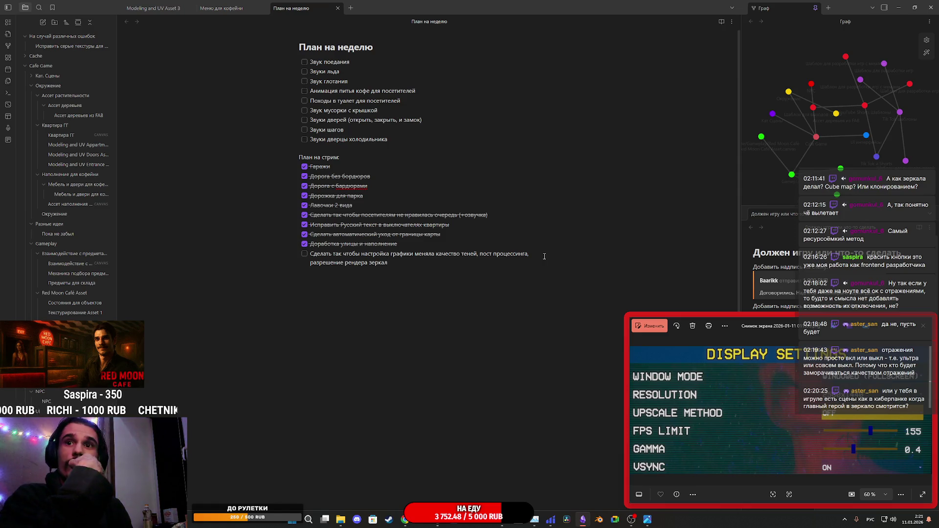
text( и даль)
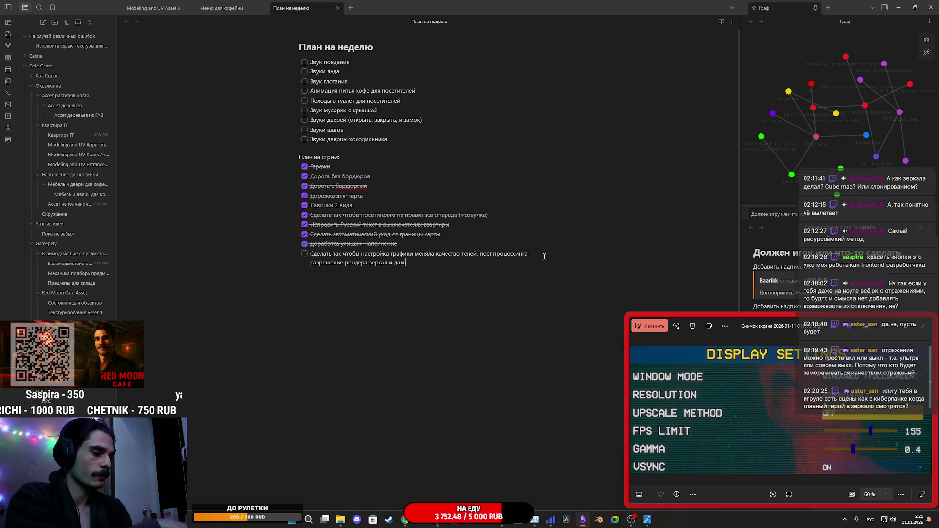
text(ность про)
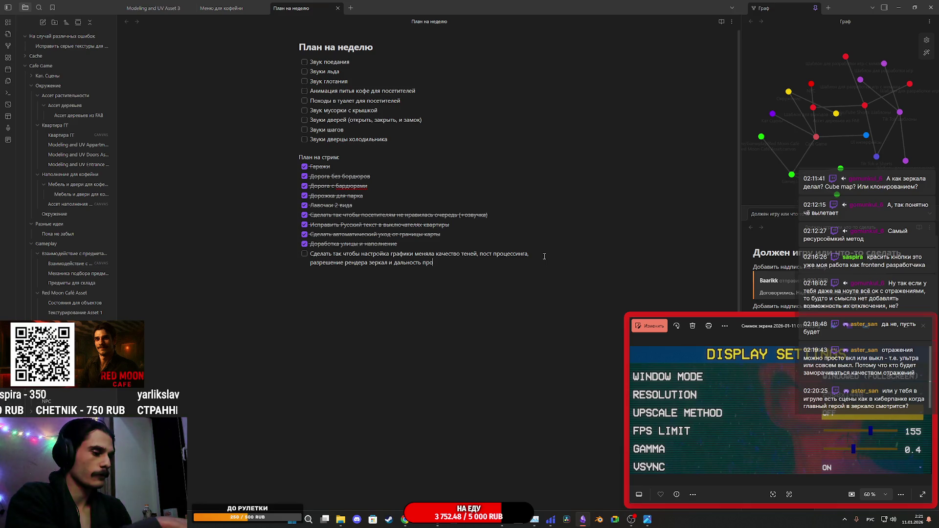
text(рисовки.)
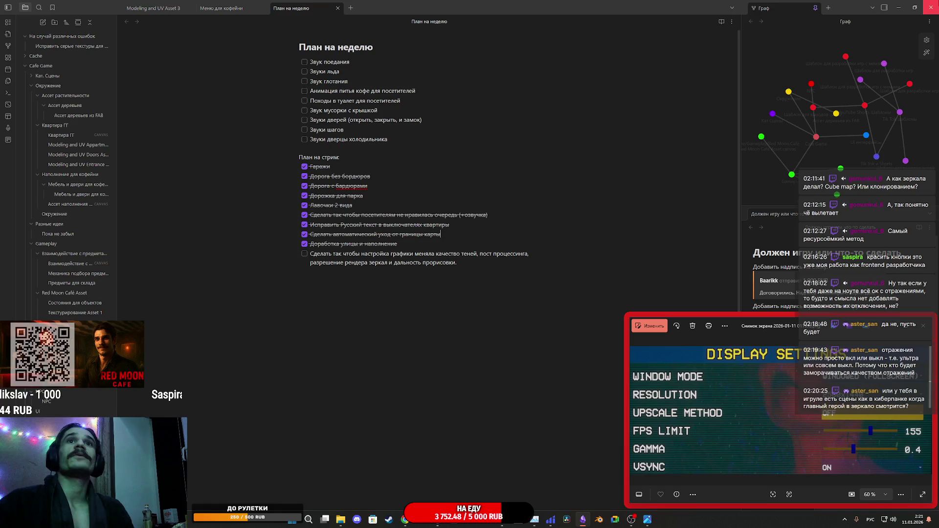
click(930, 8)
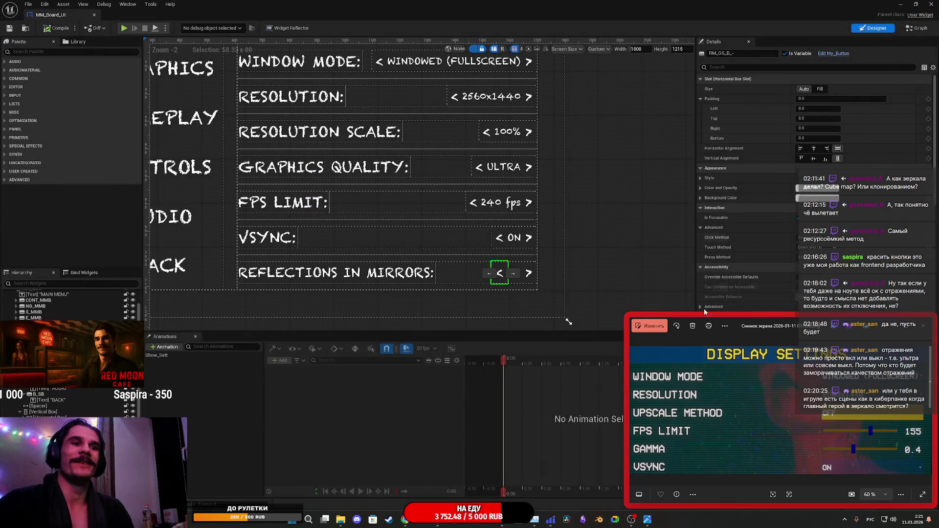
Leave the weekly plan note for the MM_Board_UI widget designer and zoom out the canvas.
click(588, 523)
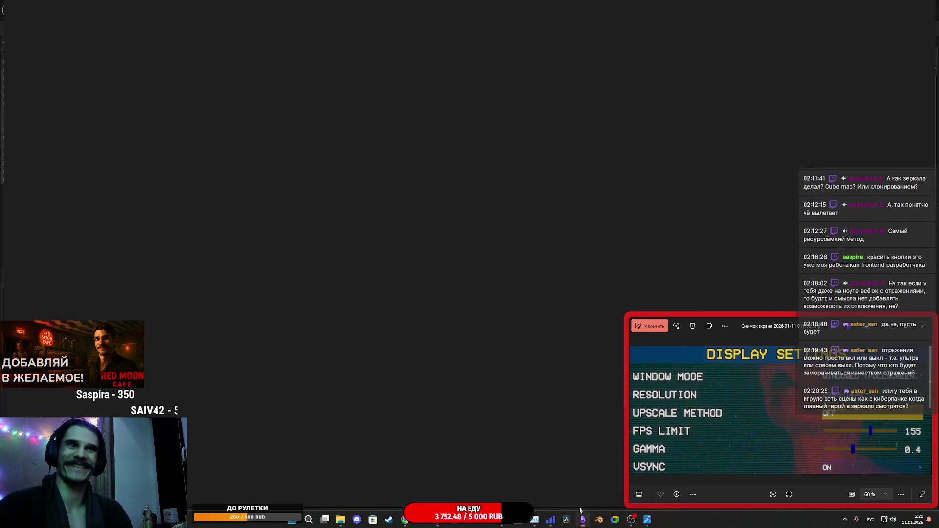
key(alt+Tab)
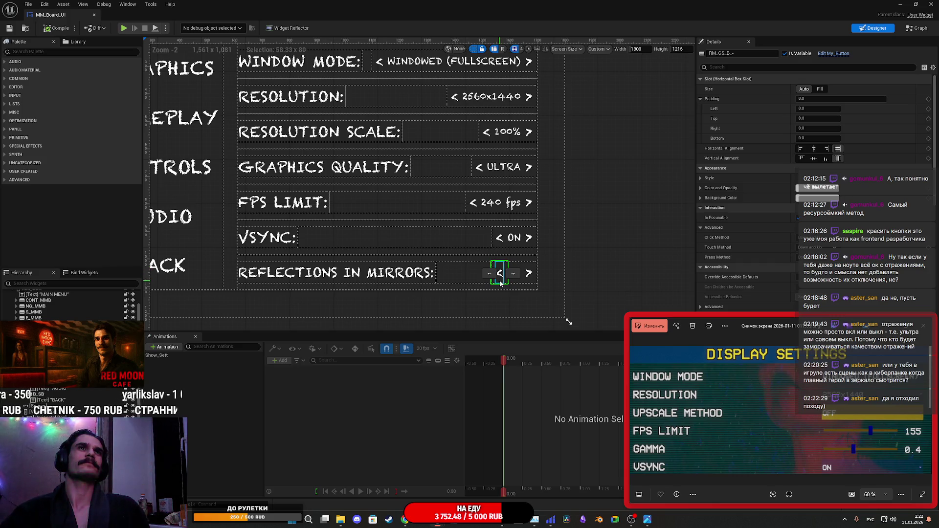
scroll(344, 225, down, 3)
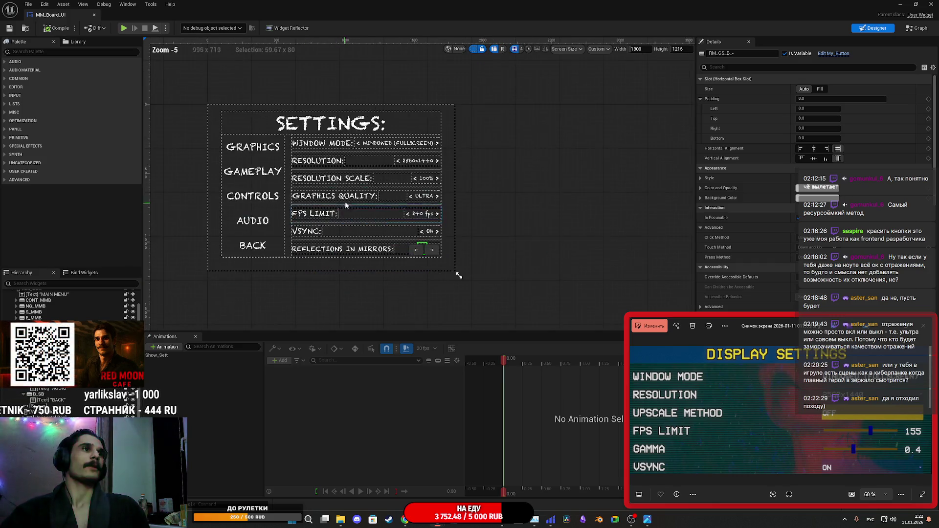
Select VerticalBox_261, toggle its visibility off and on to confirm it holds the graphics rows, and highlight its name.
scroll(345, 207, up, 2)
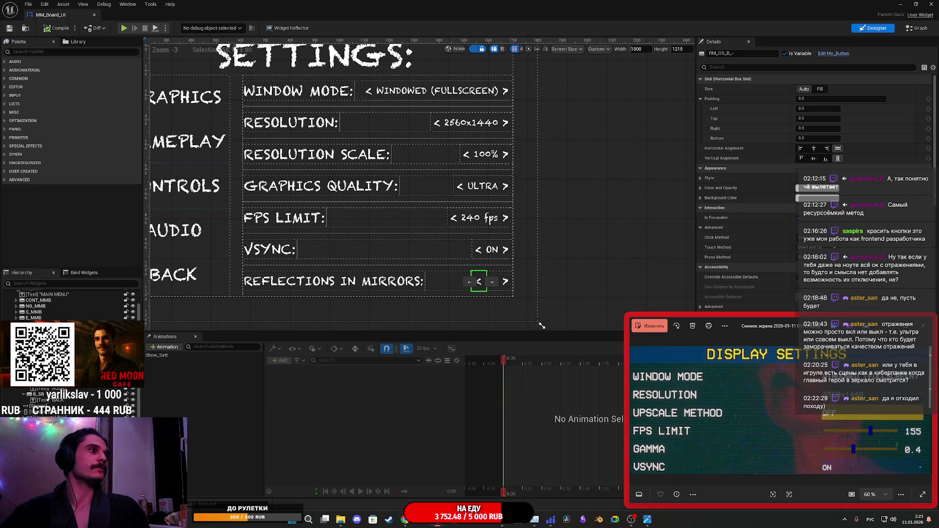
scroll(19, 412, up, 2)
click(19, 412)
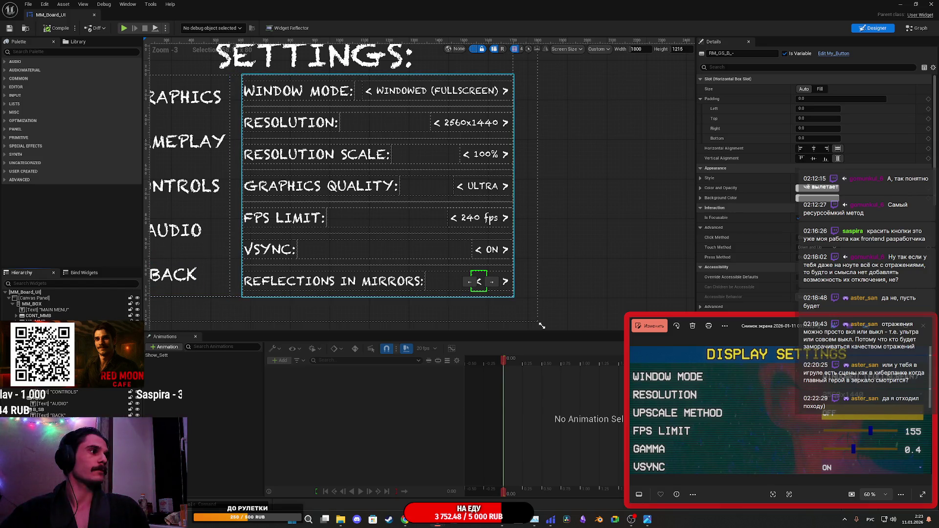
click(137, 425)
click(137, 425)
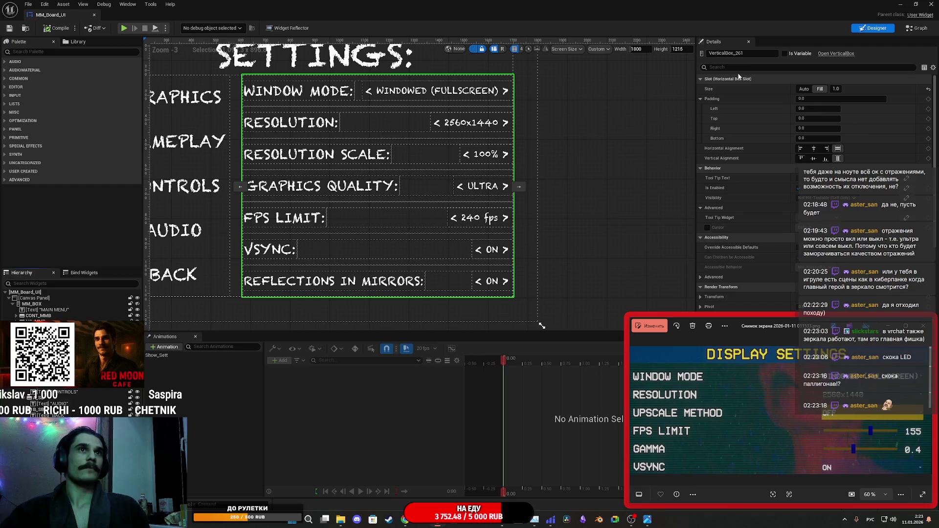
drag(755, 54, 703, 55)
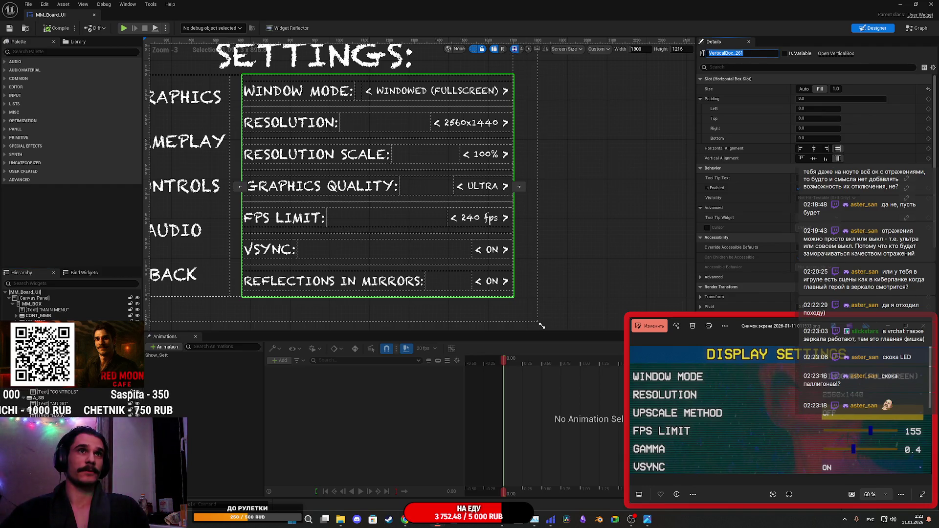
Rename the vertical box to G_VB, save MM_Board_UI, and switch to the Event Graph.
text(МИ)
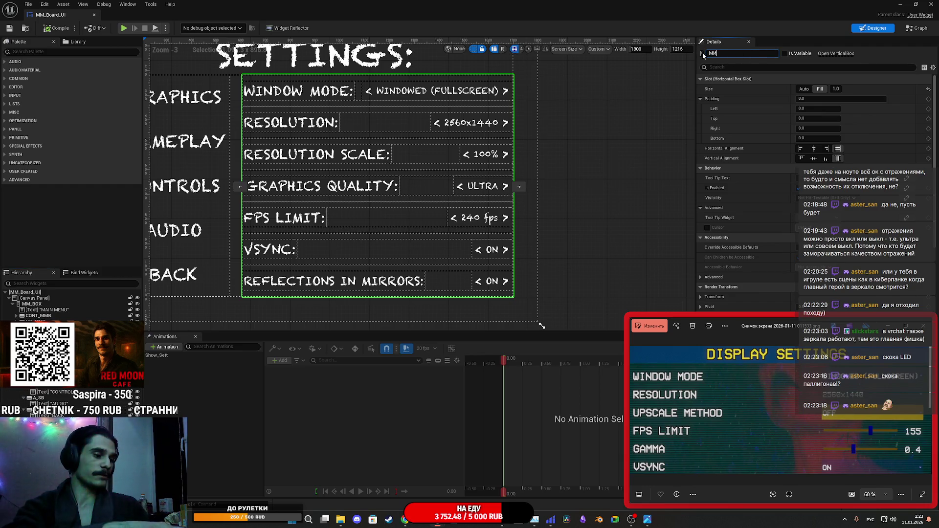
key(BackSpace)
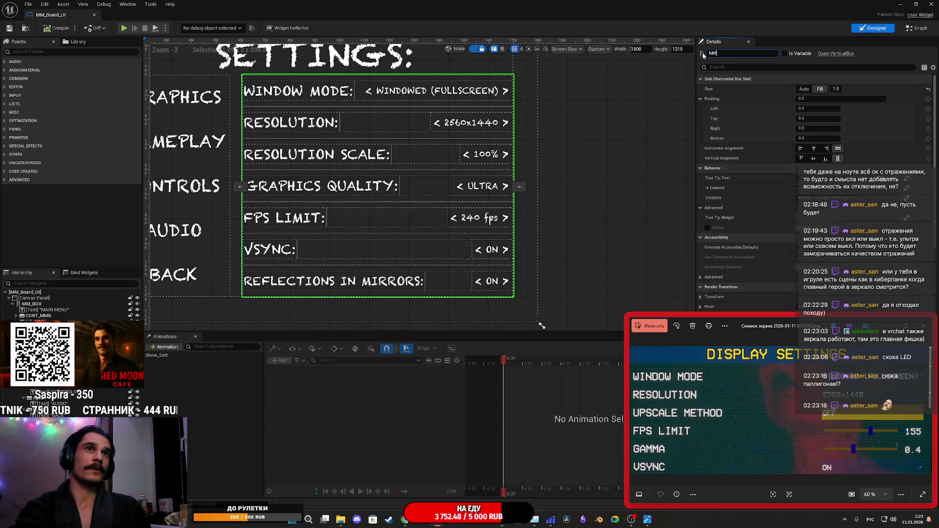
key(BackSpace)
key(alt+shift)
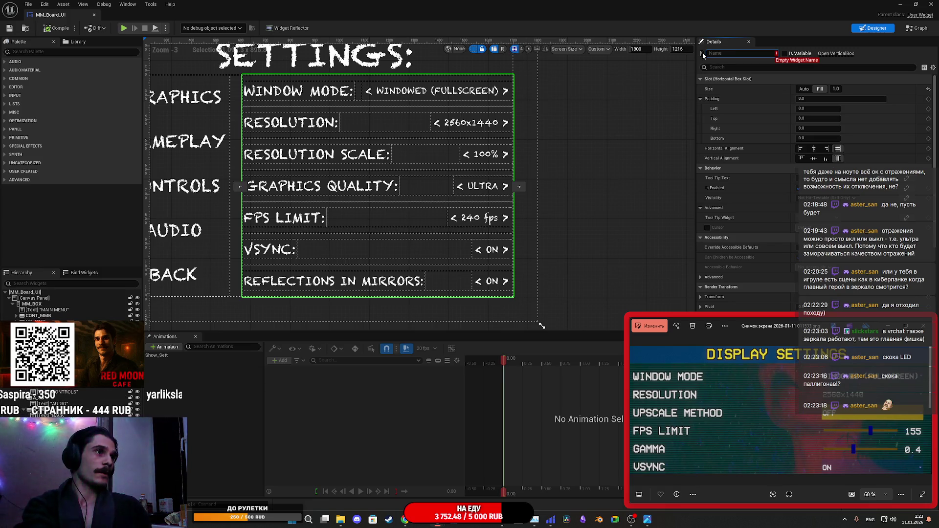
text(G)
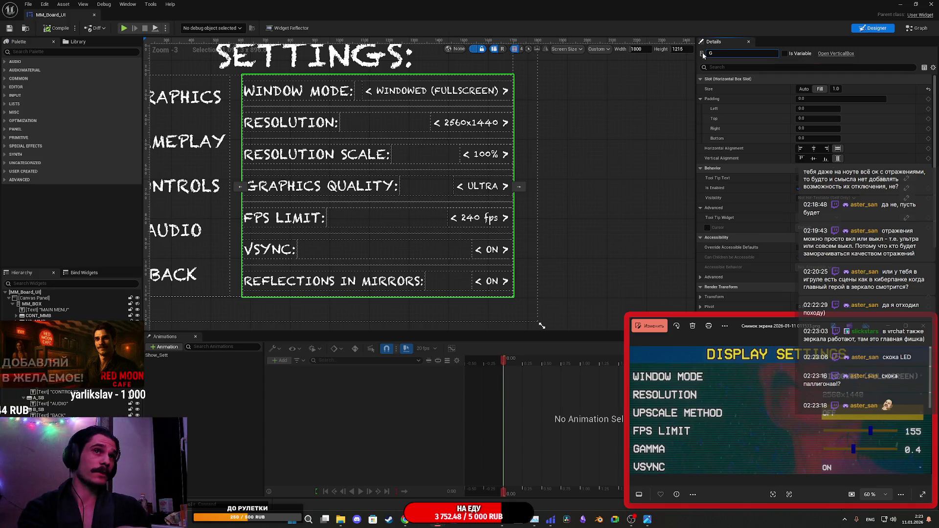
text(_VB)
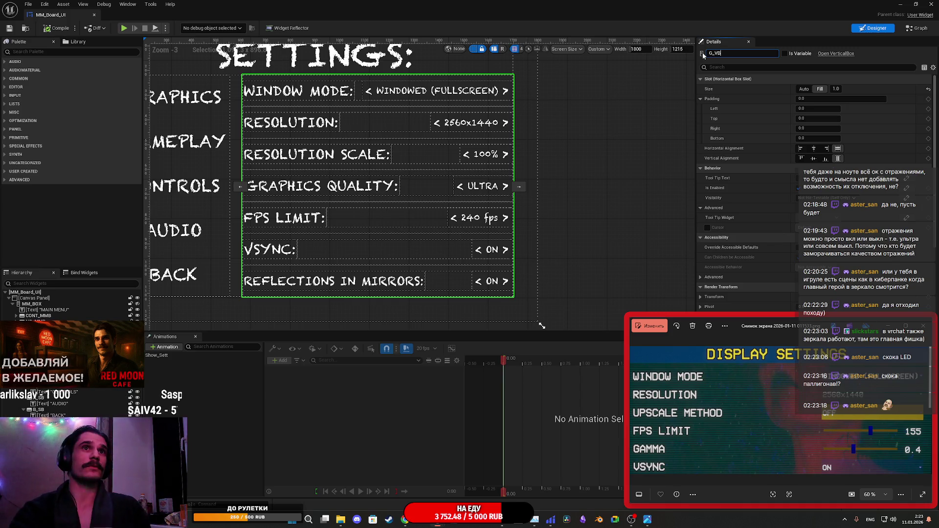
key(Return)
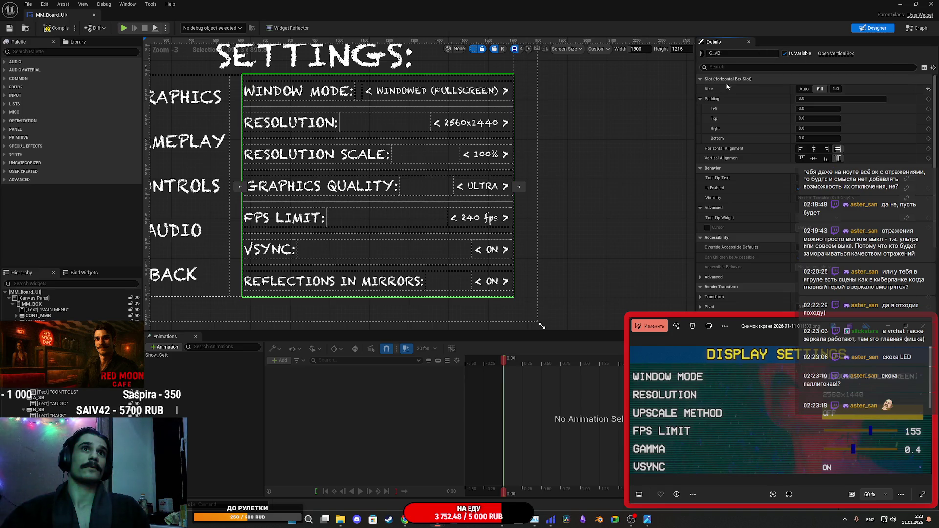
click(11, 29)
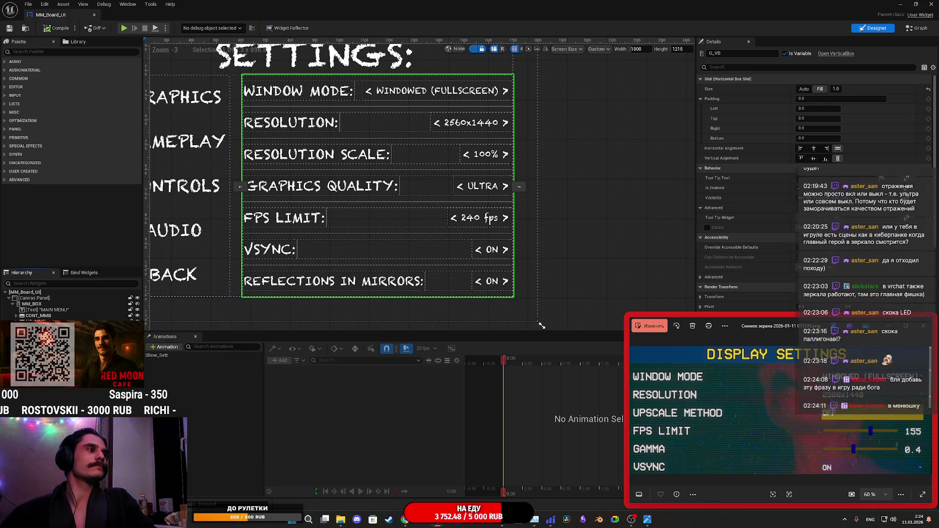
click(914, 29)
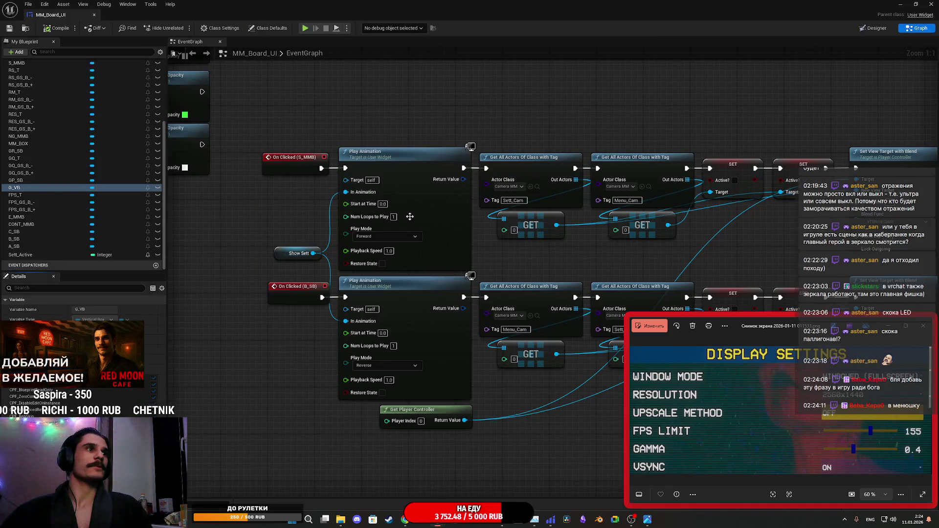
Save MM_Board_UI from the designer and return to the Event Graph.
mouse_move(460, 154)
mouse_down()
mouse_move(496, 320)
mouse_move(411, 318)
mouse_move(430, 319)
mouse_move(479, 432)
mouse_move(400, 177)
mouse_up()
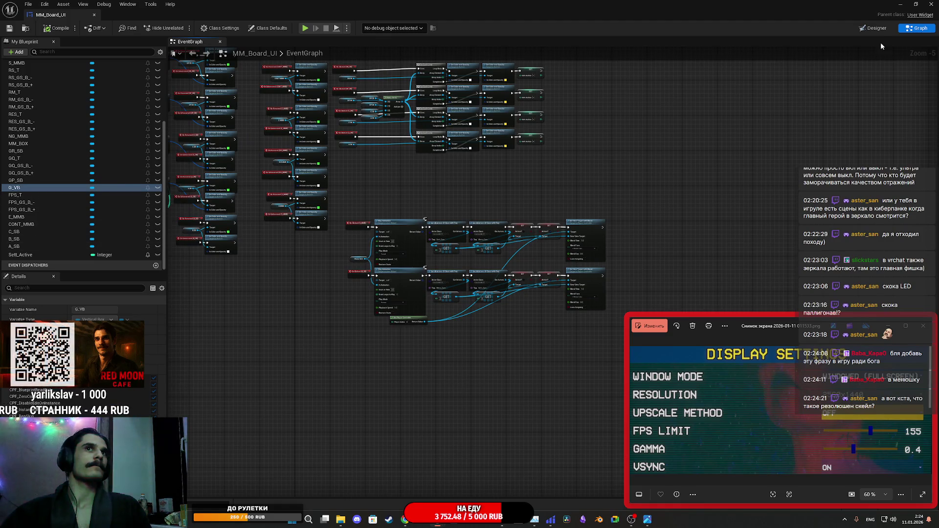
click(875, 28)
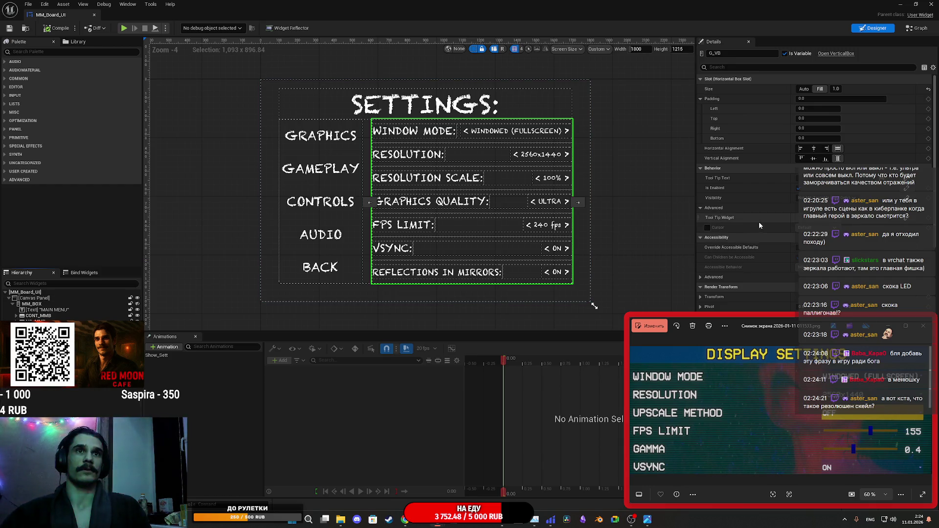
scroll(758, 221, down, 2)
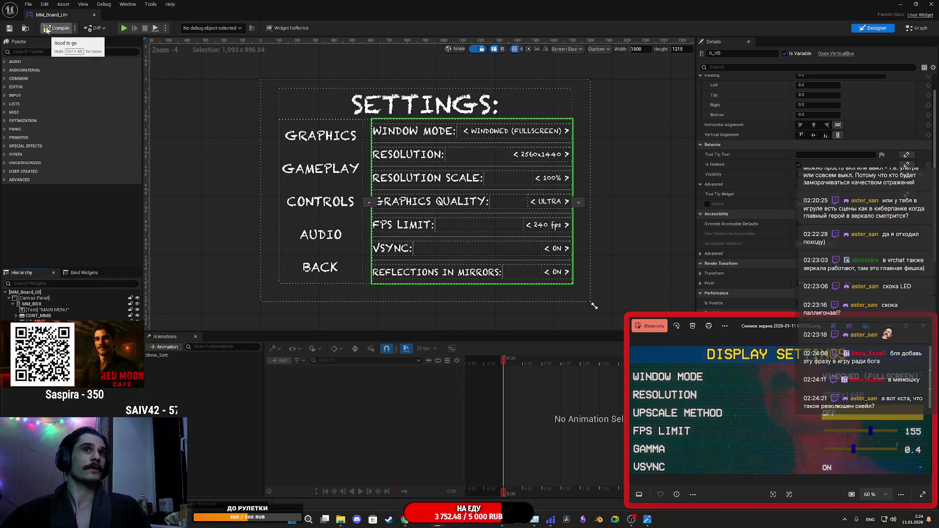
click(9, 28)
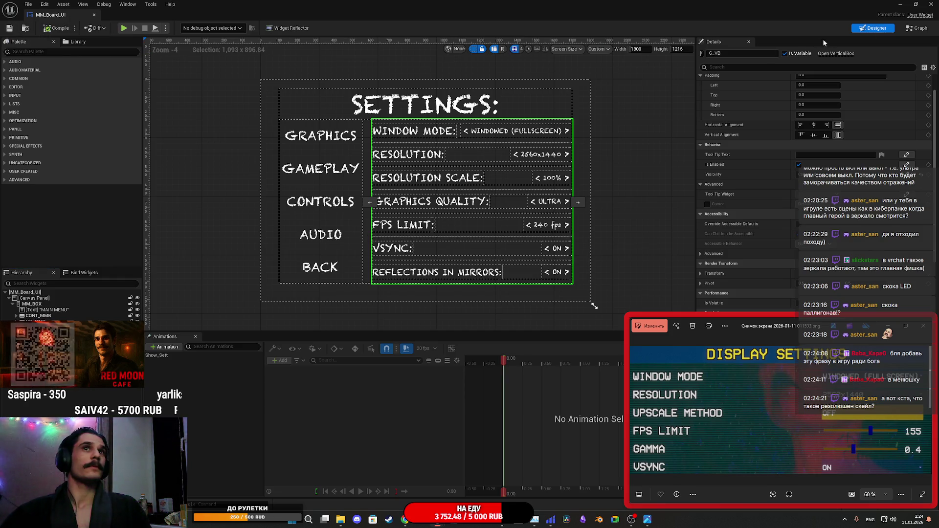
click(911, 29)
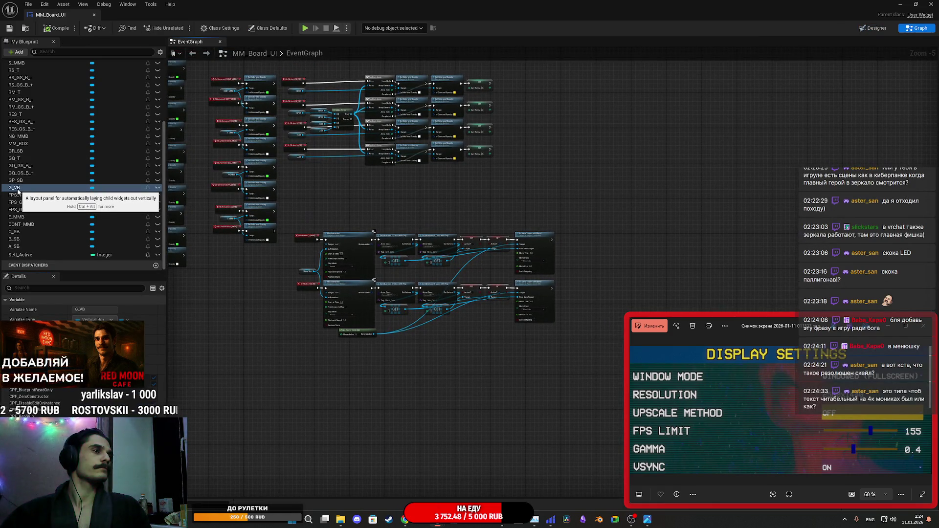
Add a G_VB getter and a Set Visibility (Visible) node wired after the Graphics button's GR_SB SET.
drag(17, 191, 355, 211)
click(371, 228)
scroll(401, 197, up, 3)
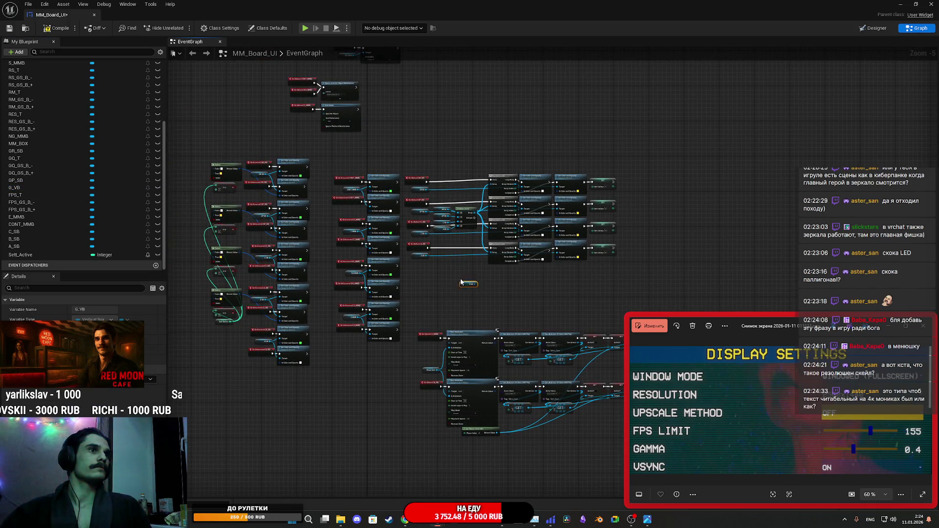
scroll(412, 242, up, 3)
mouse_move(466, 103)
mouse_down()
mouse_move(381, 190)
mouse_move(386, 121)
mouse_move(558, 129)
mouse_up()
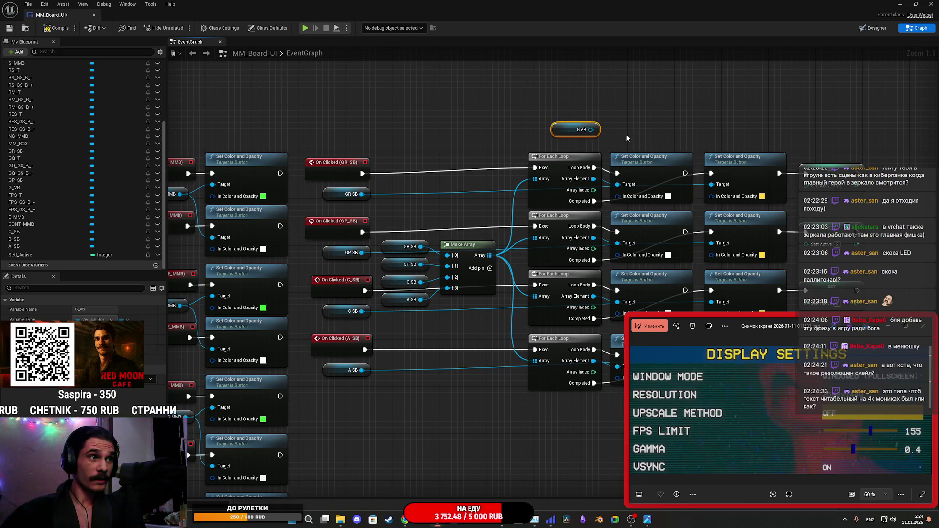
mouse_move(596, 142)
mouse_down()
mouse_move(420, 136)
mouse_move(451, 122)
mouse_move(714, 144)
mouse_up()
text(set vis)
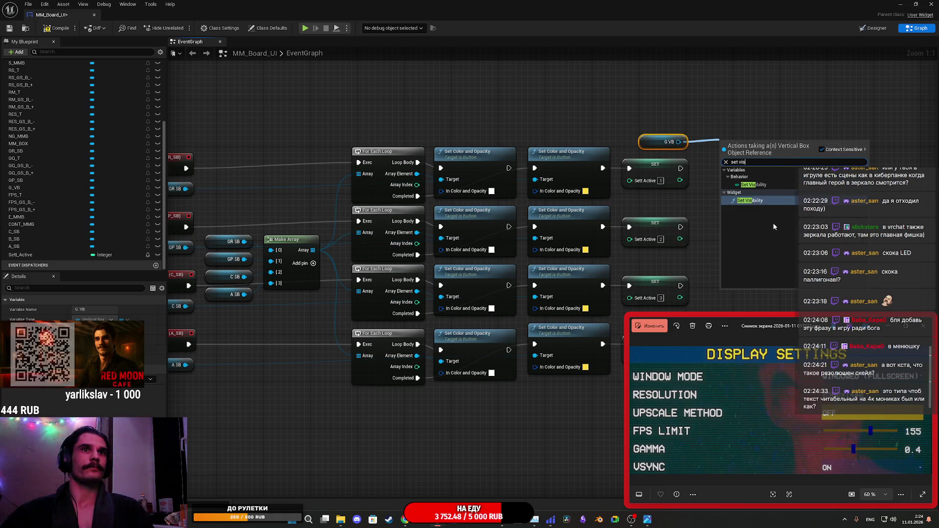
click(753, 284)
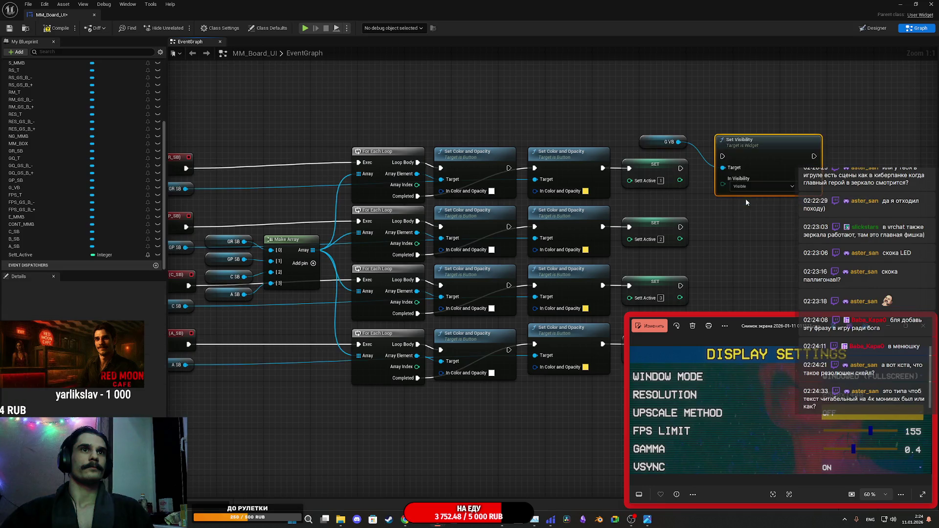
drag(680, 168, 739, 162)
click(767, 118)
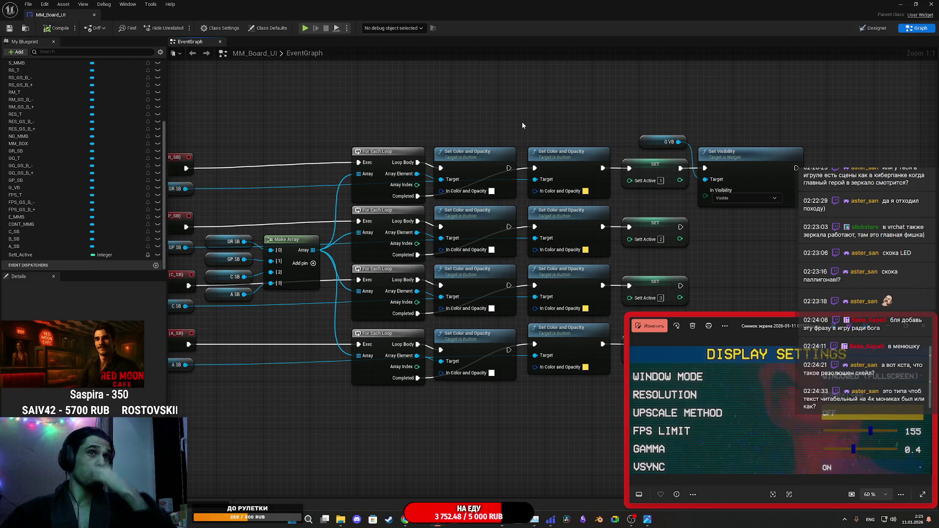
click(922, 326)
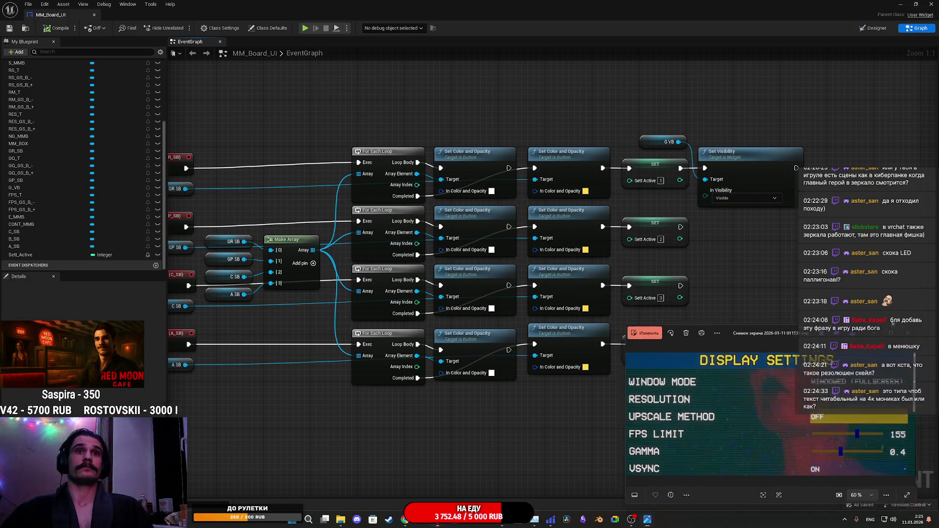
click(901, 6)
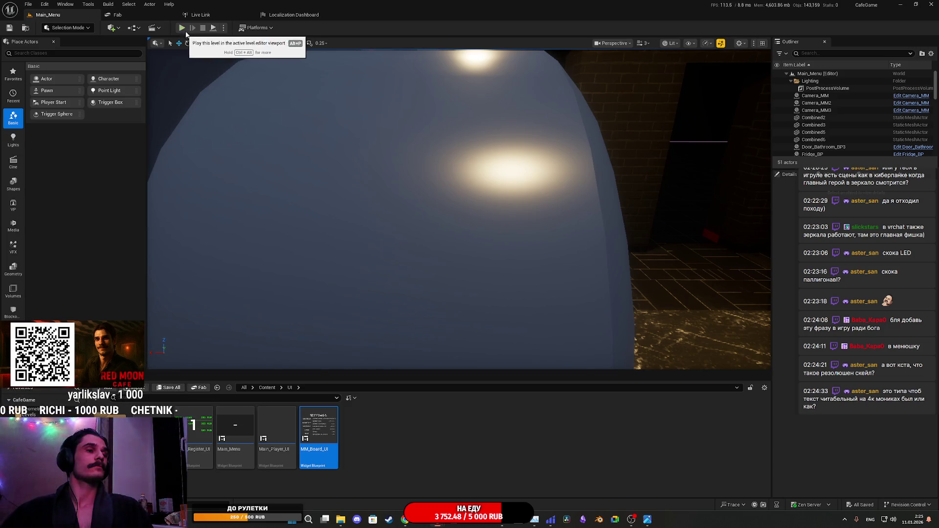
Play the main menu level fullscreen and open the SETTINGS board's GRAPHICS panel.
mouse_move(436, 520)
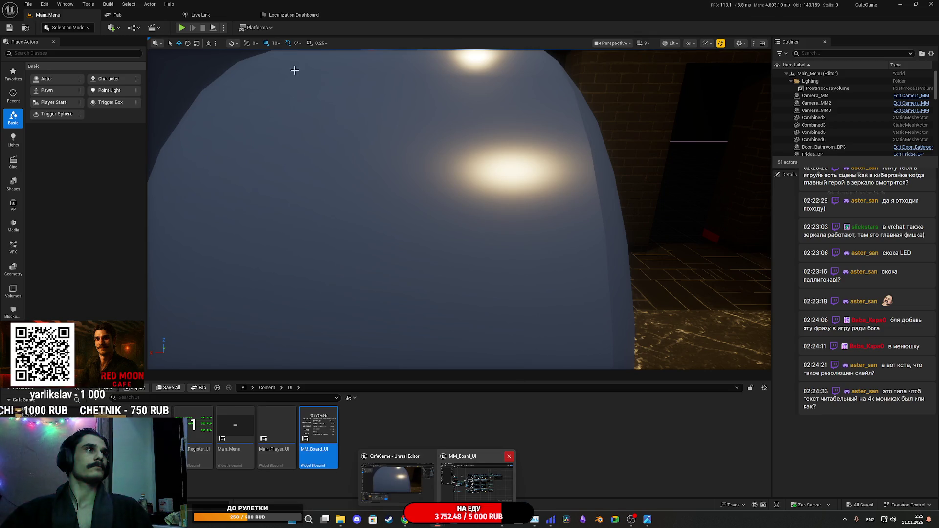
click(182, 28)
key(F11)
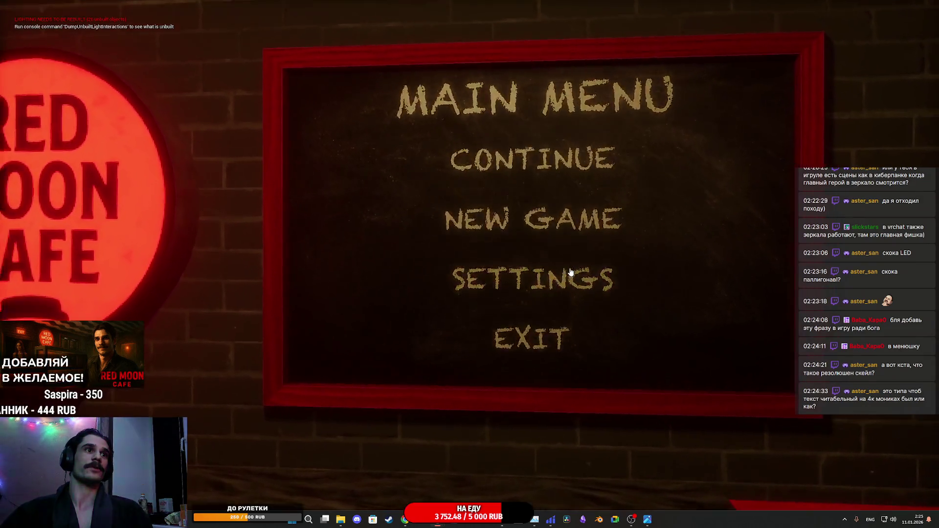
click(569, 272)
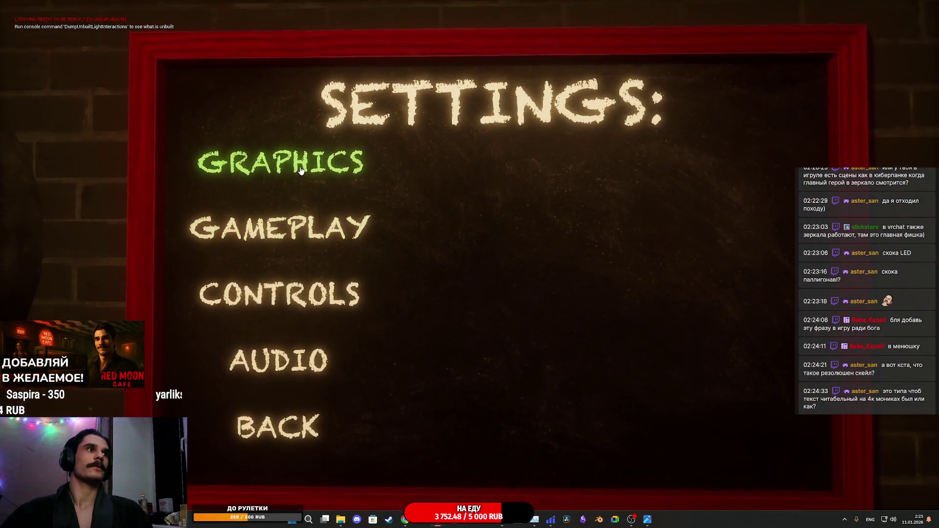
click(300, 170)
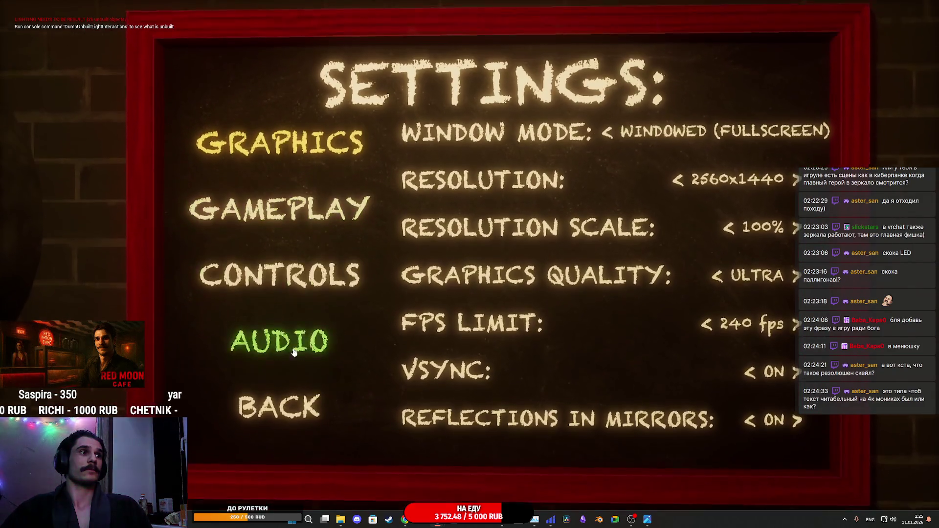
Back out to the main menu, reopen Settings, stop the session, and return to MM_Board_UI.
key(Escape)
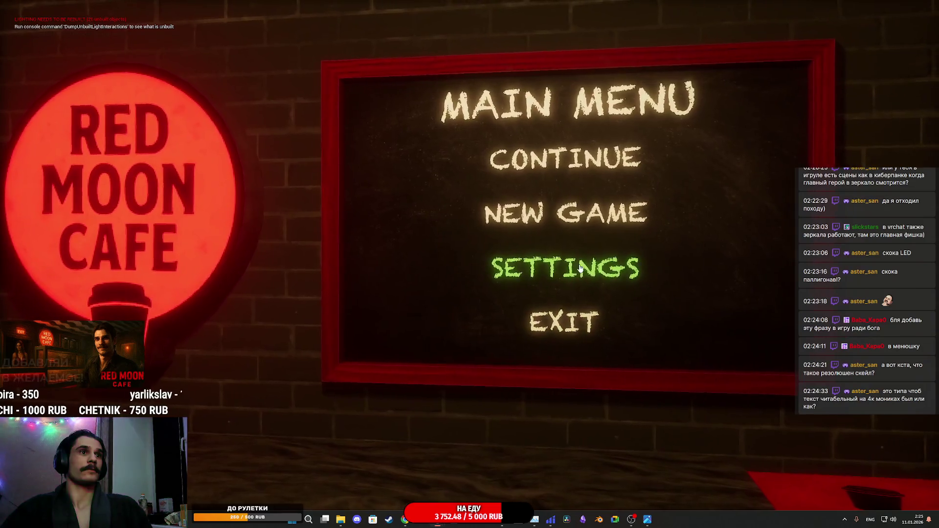
click(579, 267)
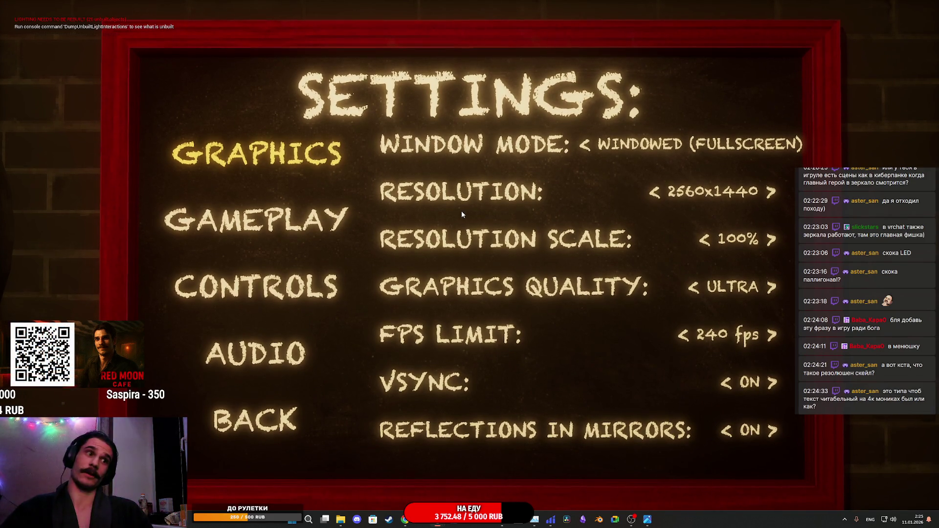
key(Escape)
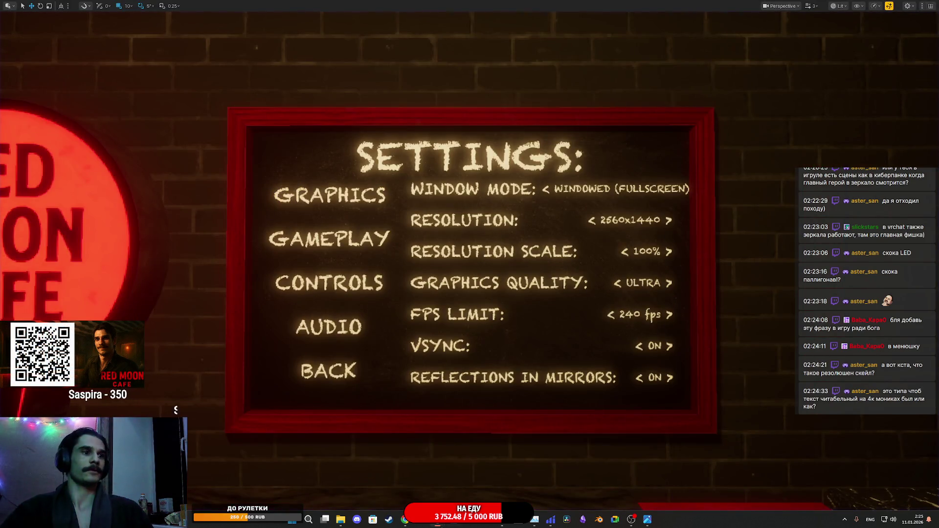
mouse_move(469, 520)
click(477, 489)
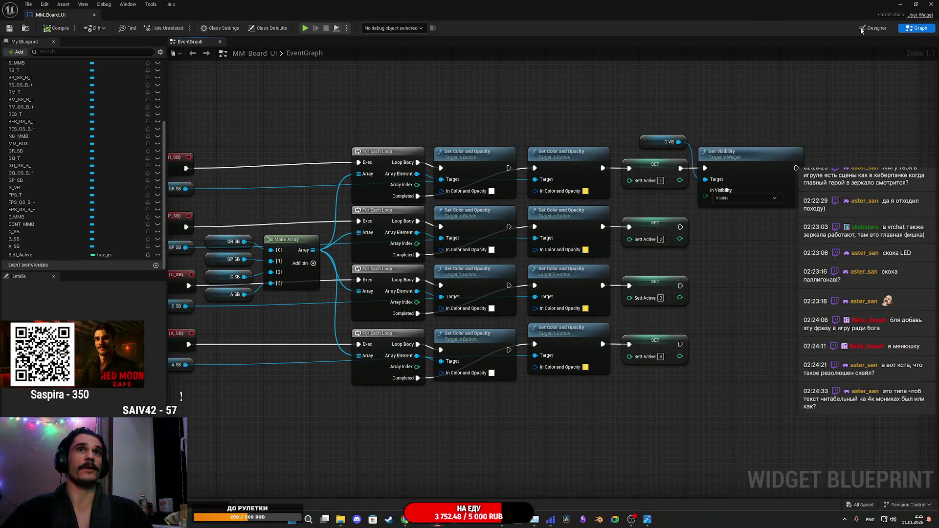
Multi-select the six graphics option labels from WINDOW MODE down, apply a smaller font size, and minimize the editor.
click(873, 28)
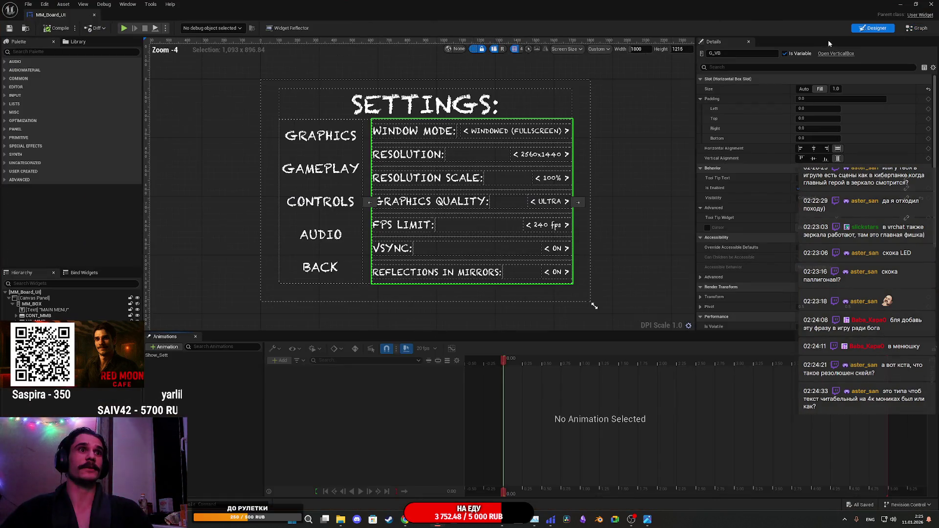
click(415, 131)
ctrl+click(420, 154)
ctrl+click(410, 201)
ctrl+click(403, 224)
ctrl+click(392, 247)
ctrl+click(413, 271)
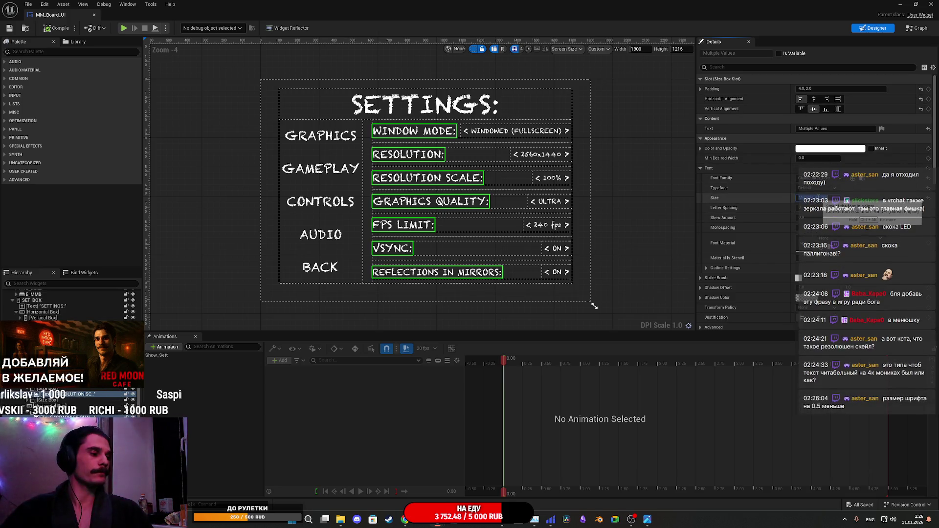
key(Return)
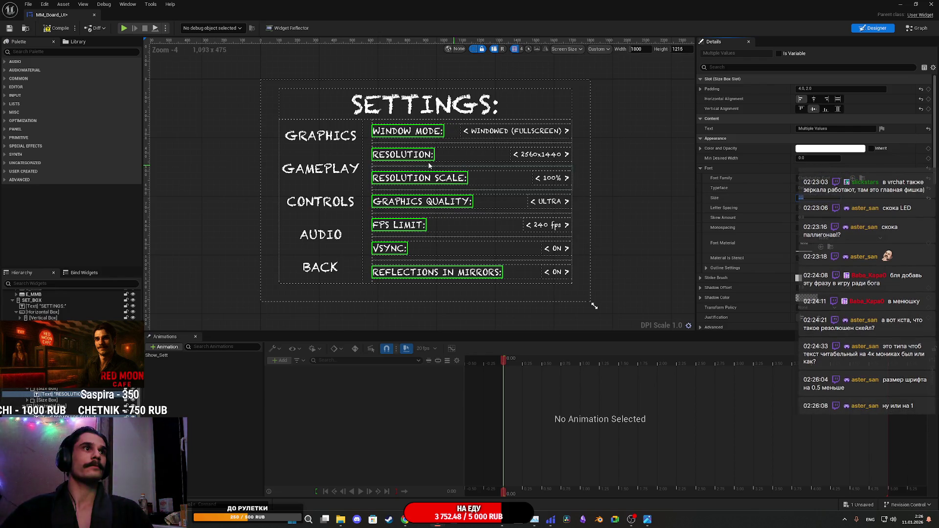
click(53, 30)
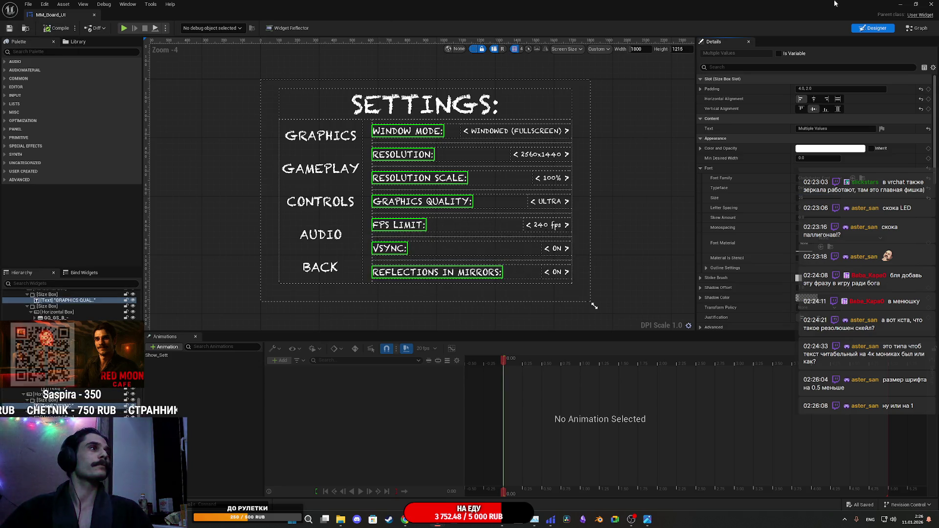
click(900, 4)
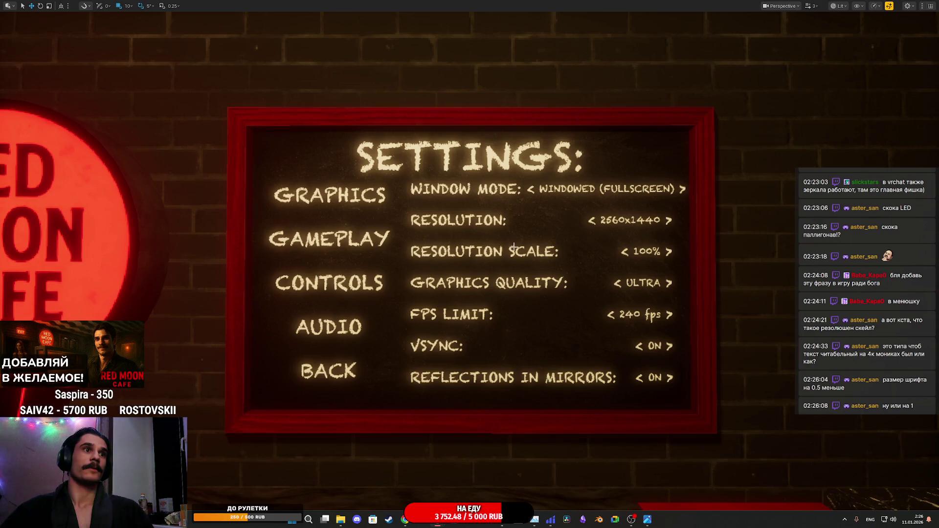
Play with Alt+P, open the Settings board to check the smaller labels, then exit the session.
key(alt+p)
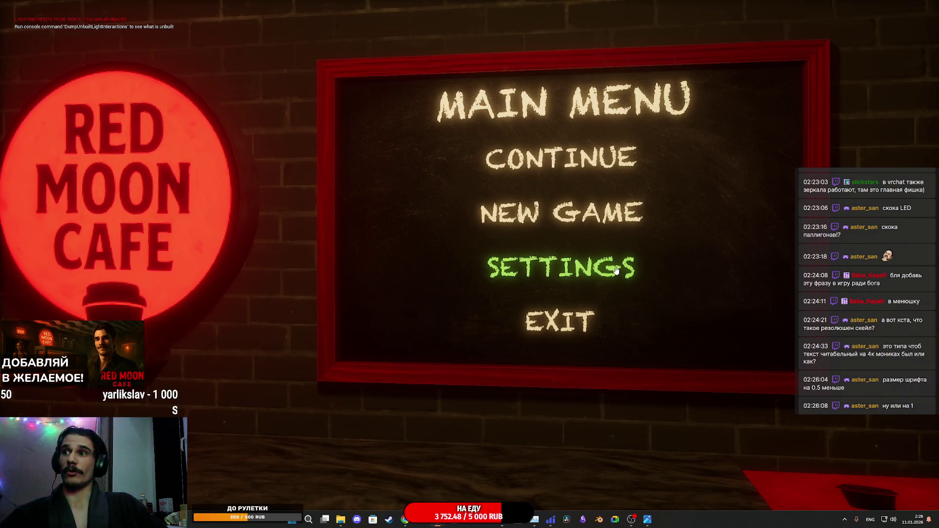
click(615, 270)
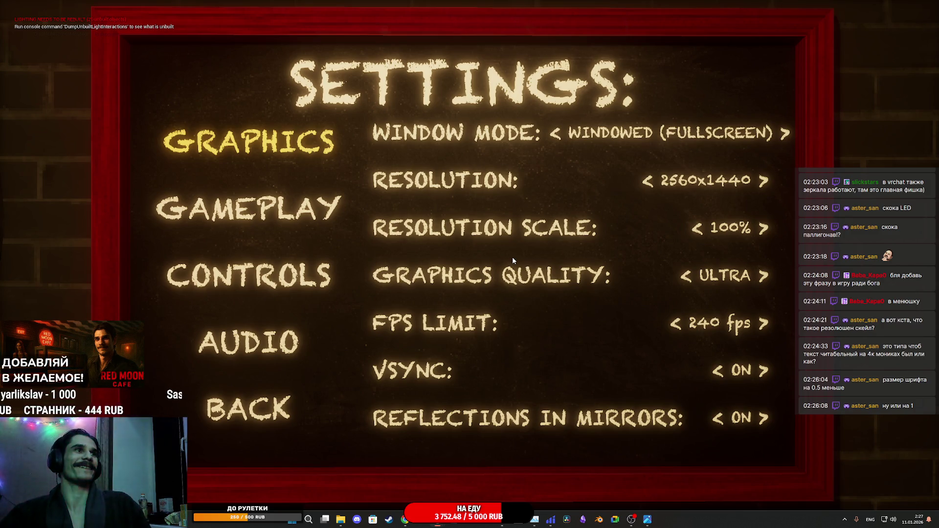
key(Escape)
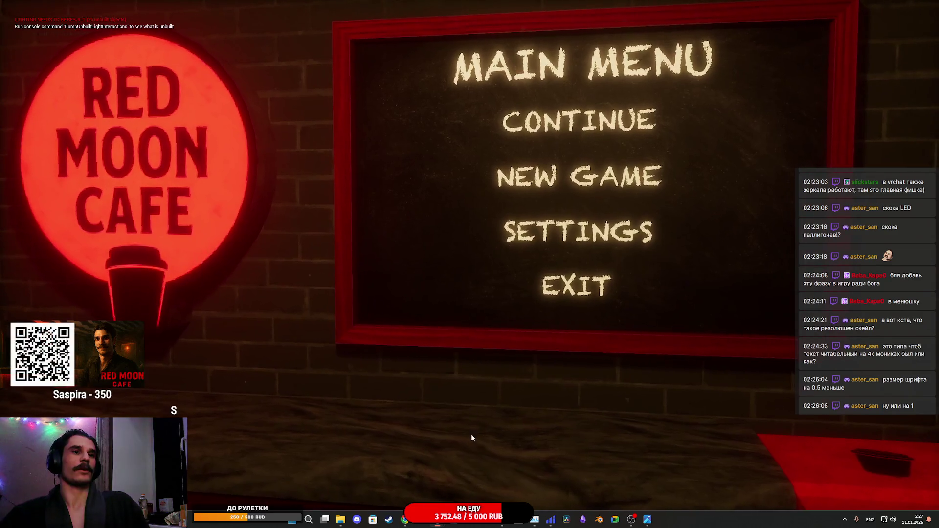
key(Escape)
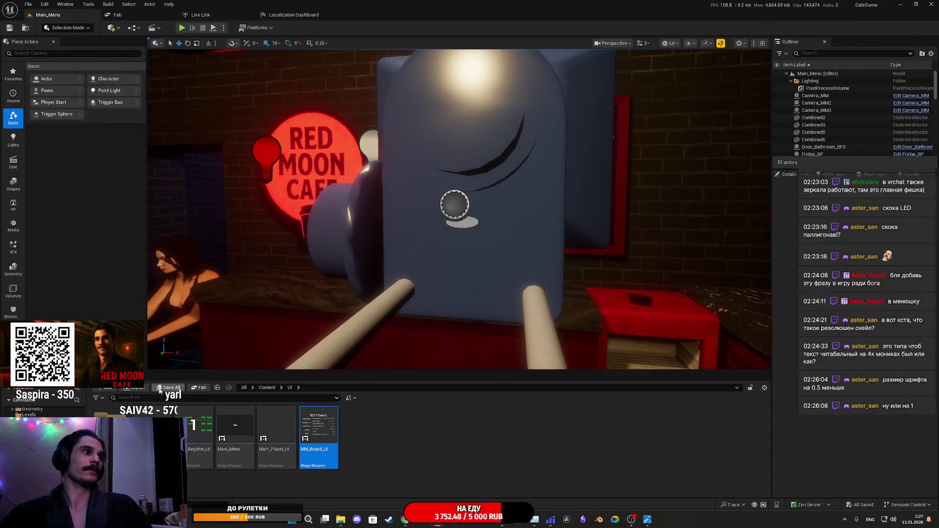
Browse Content > Assets > Gameplay_Asset > Coffee_Shop_Asset1 and place Coffee_Machine on the counter.
mouse_move(483, 296)
mouse_down()
mouse_move(483, 273)
mouse_move(483, 290)
mouse_move(465, 293)
mouse_move(453, 321)
mouse_up()
scroll(465, 294, down, 1)
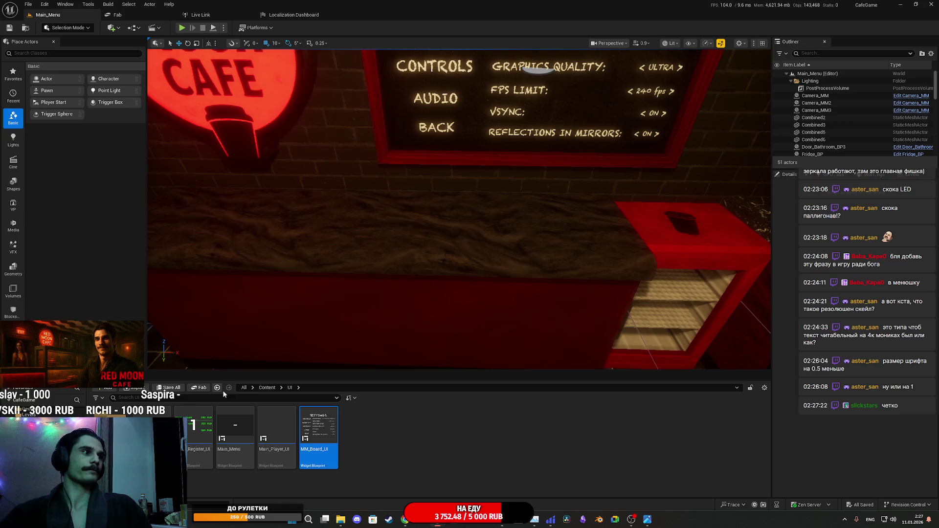
click(268, 387)
double_click(276, 424)
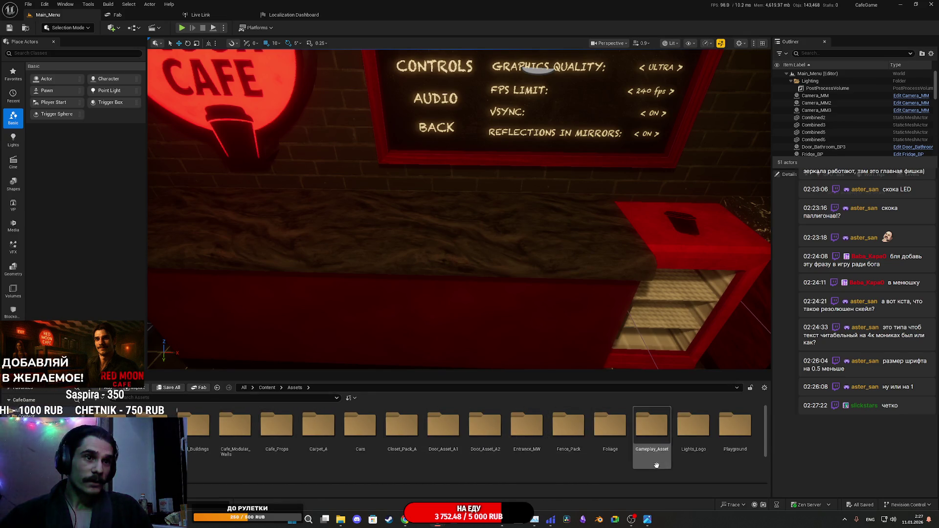
double_click(651, 425)
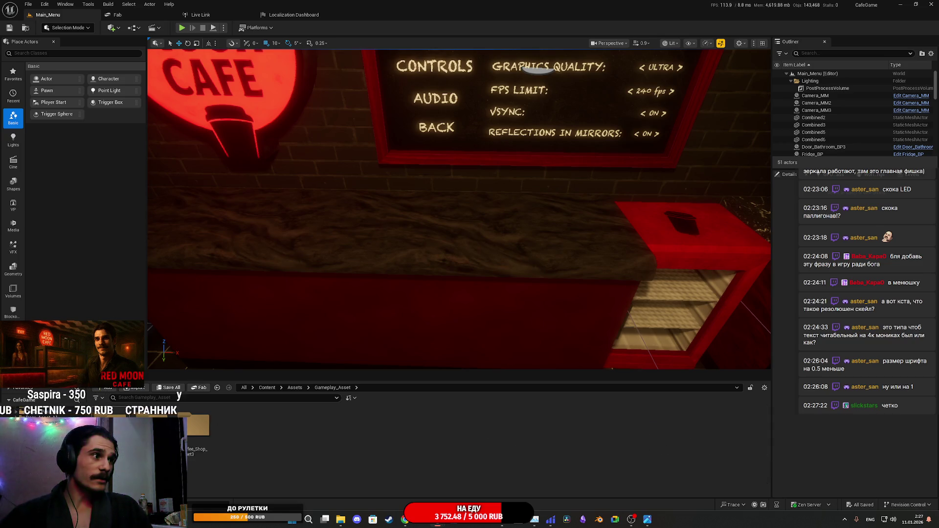
double_click(198, 425)
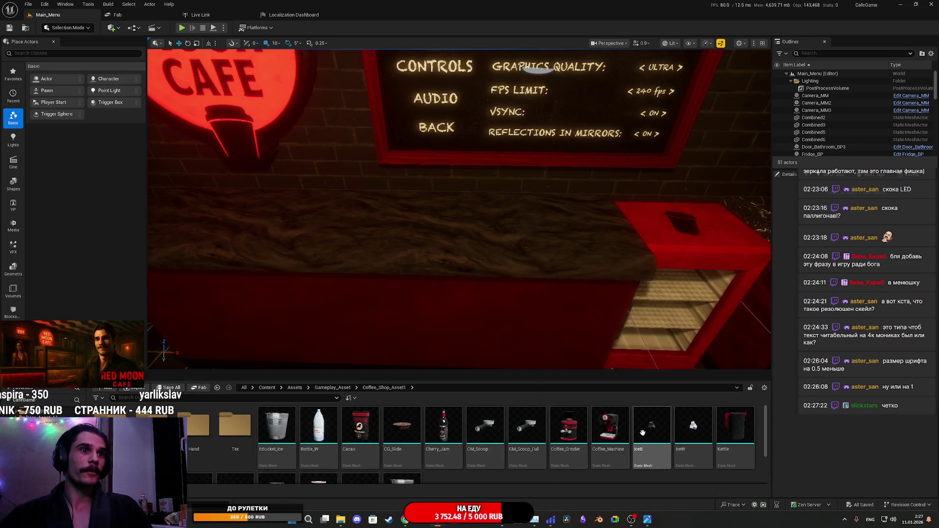
mouse_move(609, 426)
mouse_down()
mouse_move(582, 204)
mouse_move(547, 221)
mouse_up()
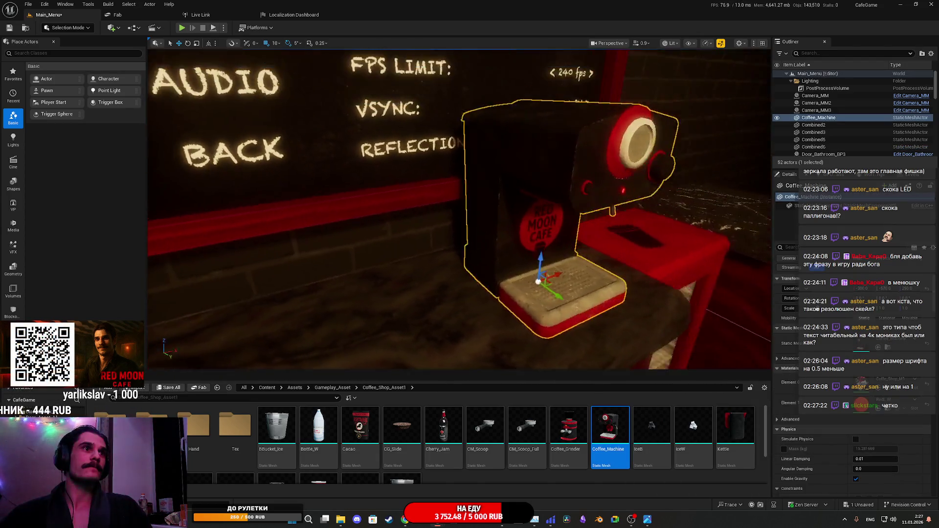
Navigate the viewport around the coffee machine and counter, then select the Settings board.
scroll(459, 208, down, 10)
drag(459, 209, 406, 214)
mouse_move(433, 248)
mouse_down()
mouse_move(558, 234)
mouse_move(516, 251)
mouse_move(531, 247)
mouse_up()
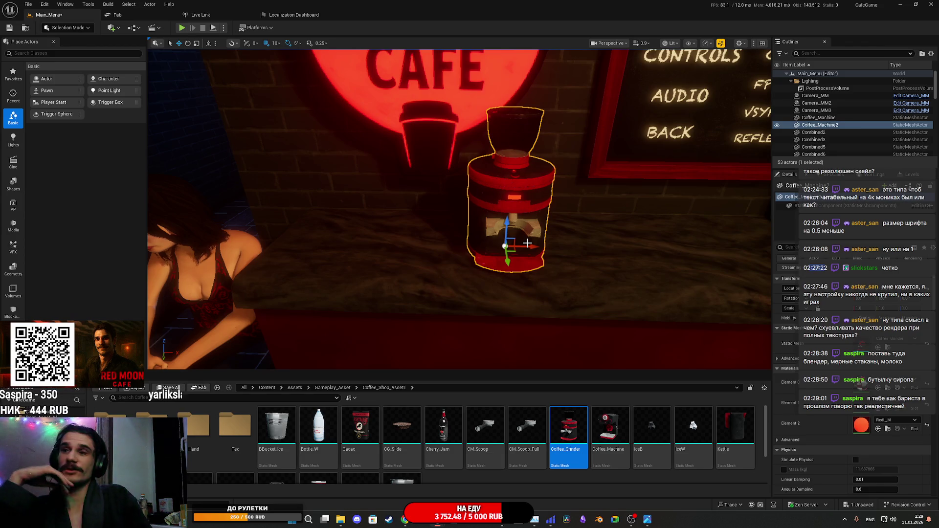
mouse_move(527, 243)
mouse_down()
mouse_move(524, 230)
mouse_move(518, 255)
mouse_move(513, 235)
mouse_move(509, 245)
mouse_up()
mouse_move(589, 230)
mouse_down()
mouse_move(594, 240)
mouse_move(575, 235)
mouse_up()
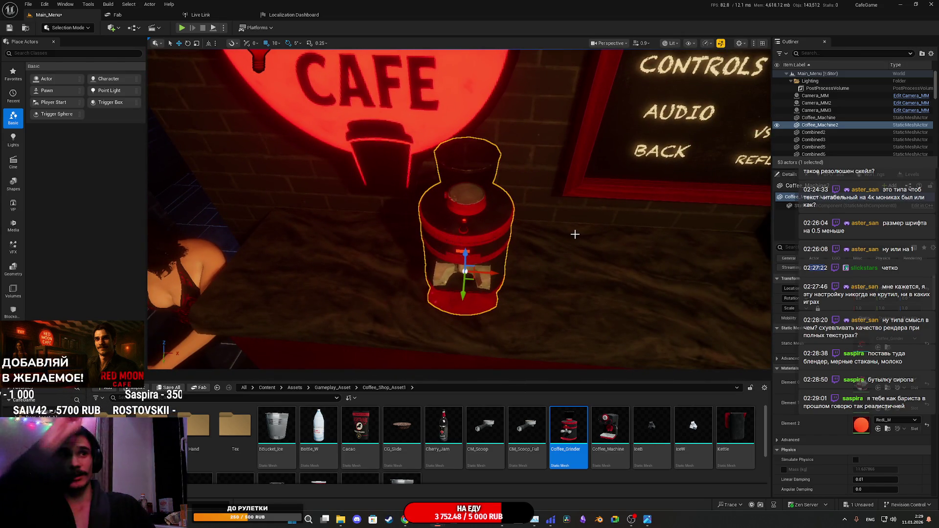
mouse_move(574, 235)
mouse_down()
mouse_move(589, 235)
mouse_move(547, 243)
mouse_move(528, 222)
mouse_move(445, 213)
mouse_up()
click(524, 220)
Select the Red Moon sign, Settings board and point light, and raise them together.
ctrl+click(344, 180)
mouse_move(348, 182)
mouse_down()
mouse_move(285, 142)
mouse_move(300, 131)
mouse_up()
ctrl+click(299, 131)
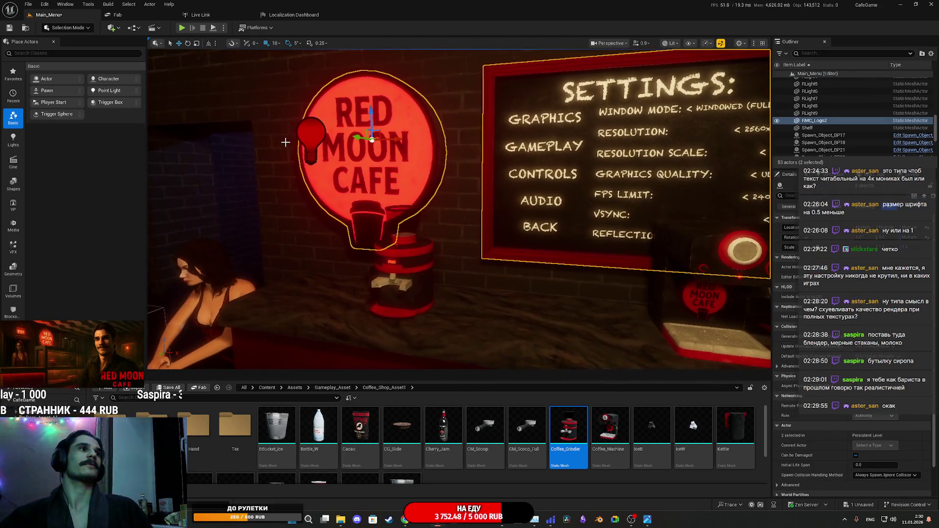
drag(456, 261, 457, 261)
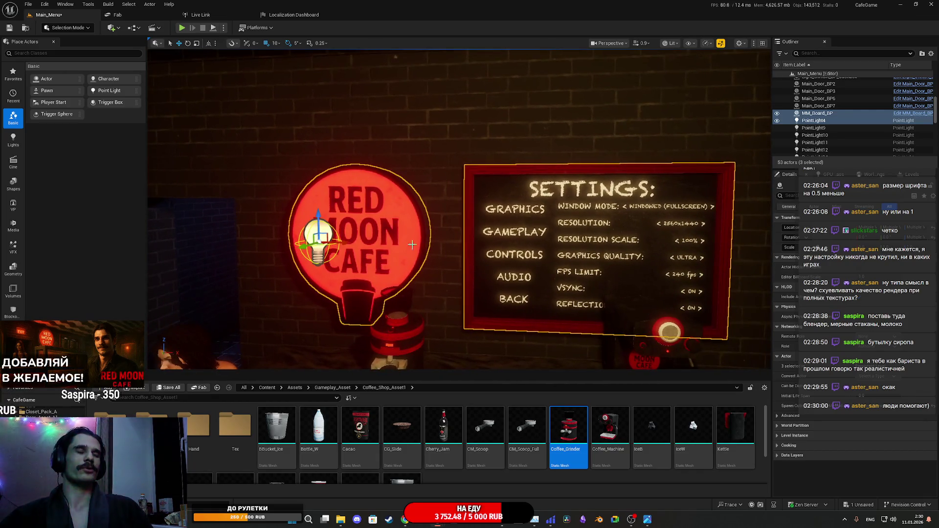
mouse_move(318, 205)
mouse_down()
mouse_move(323, 177)
mouse_move(326, 189)
mouse_up()
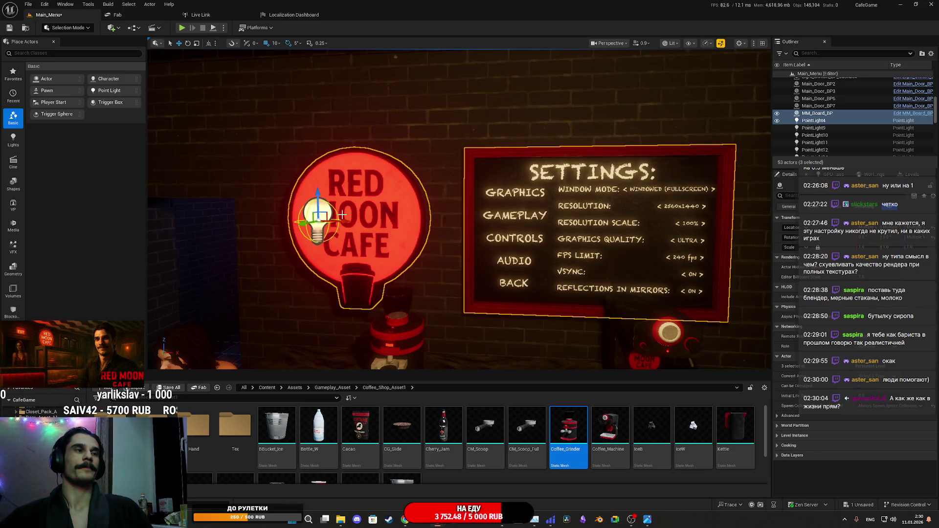
mouse_move(318, 194)
mouse_down()
mouse_move(319, 178)
mouse_move(444, 267)
mouse_move(455, 217)
mouse_up()
Select Camera_MM and Camera_MM3 and lift both to frame the raised board.
click(455, 217)
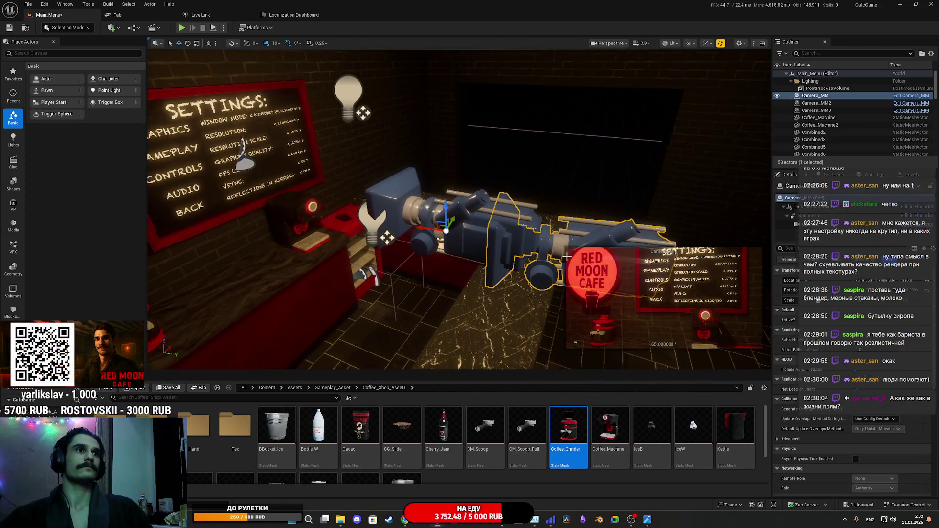
ctrl+click(401, 207)
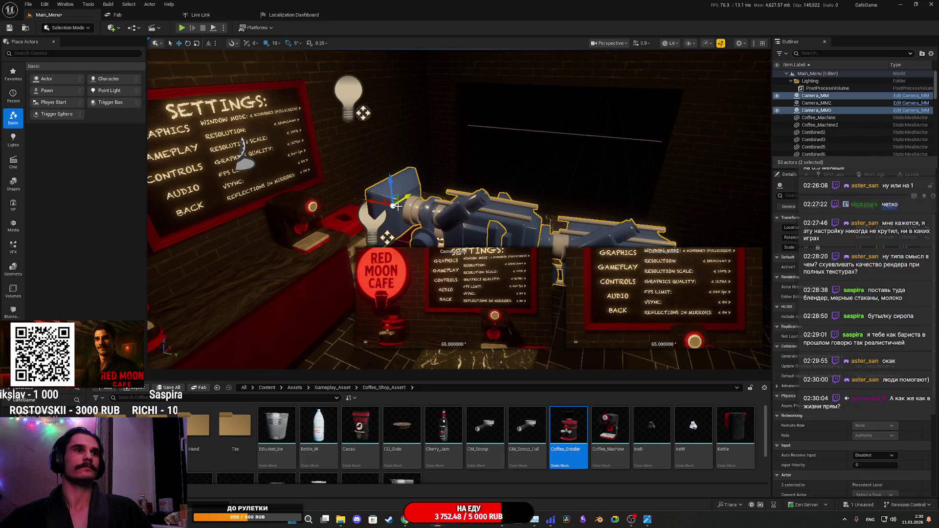
drag(391, 182, 386, 136)
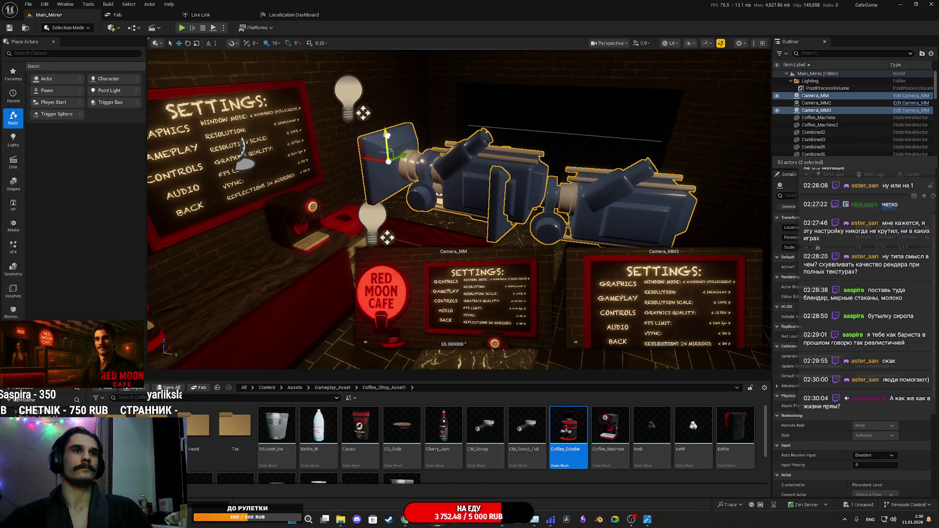
drag(386, 136, 388, 149)
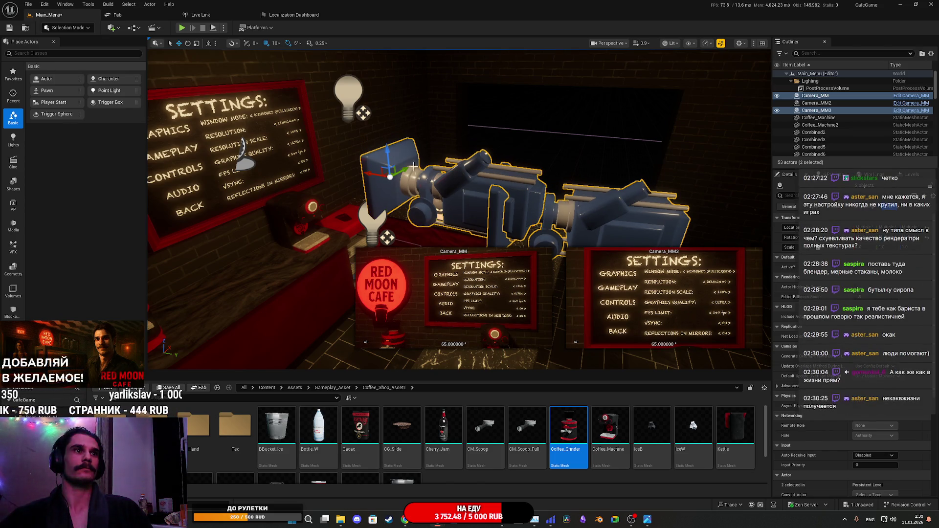
Run Save All and confirm saving the Main_Menu level.
click(168, 387)
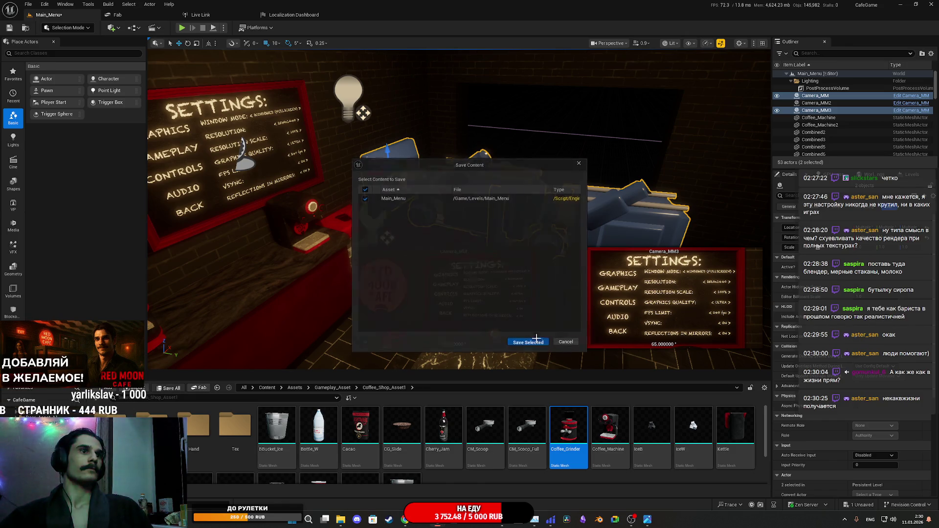
click(536, 339)
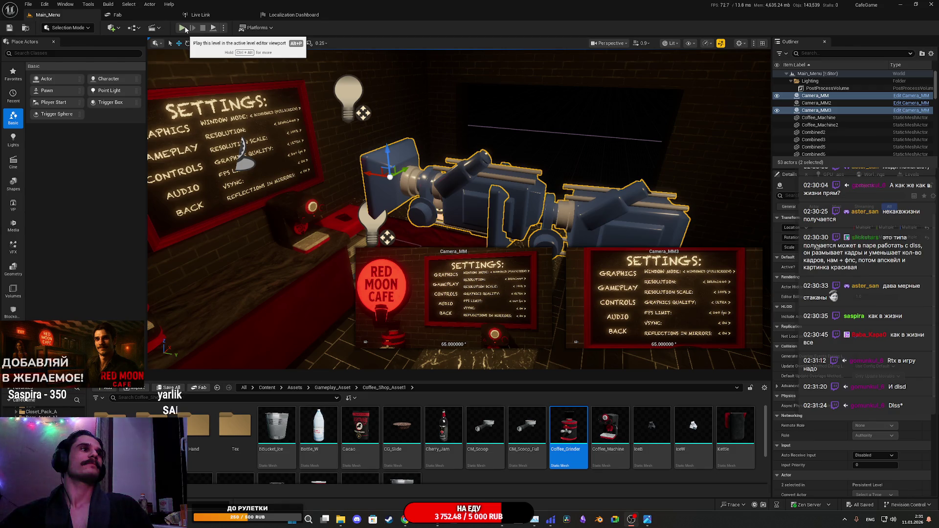
Play-test the level: show the GRAPHICS panel, return to the main menu, then stop.
click(184, 29)
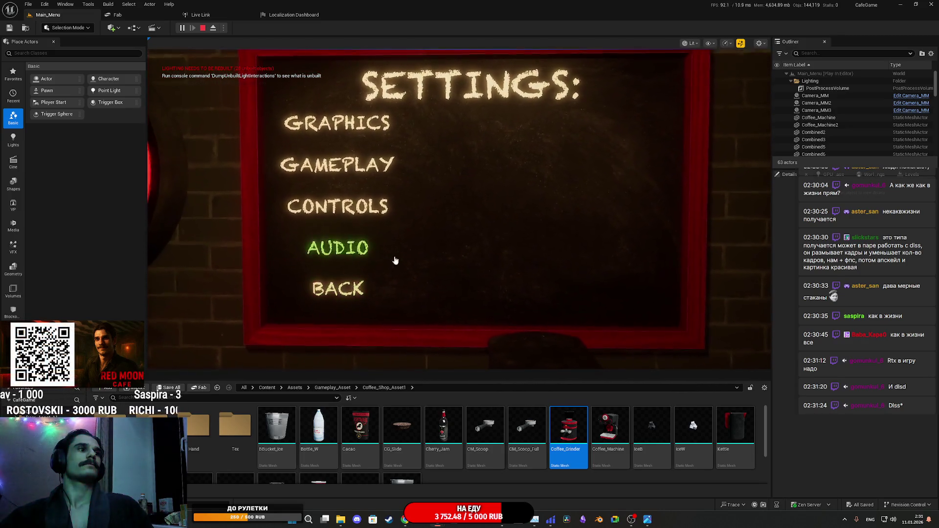
click(337, 151)
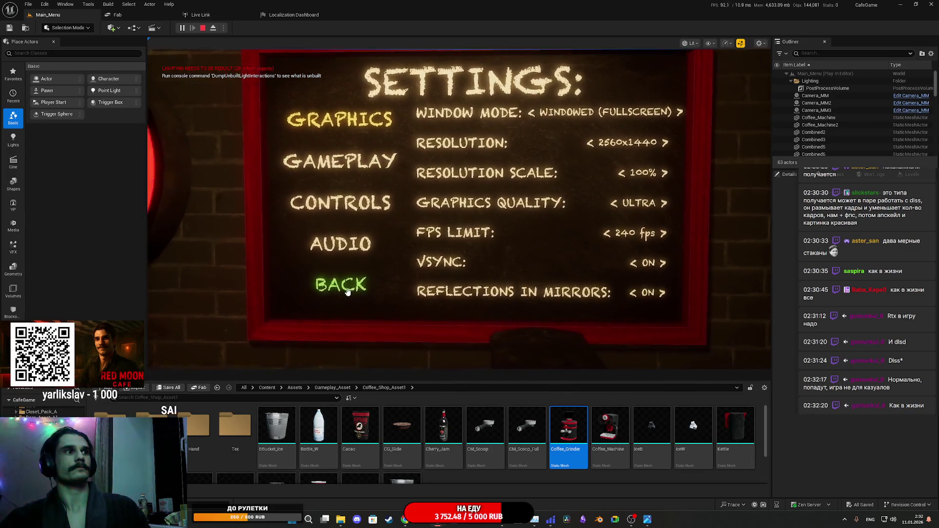
click(343, 283)
key(Escape)
Open the MM_Board_UI widget blueprint's Event Graph.
key(F11)
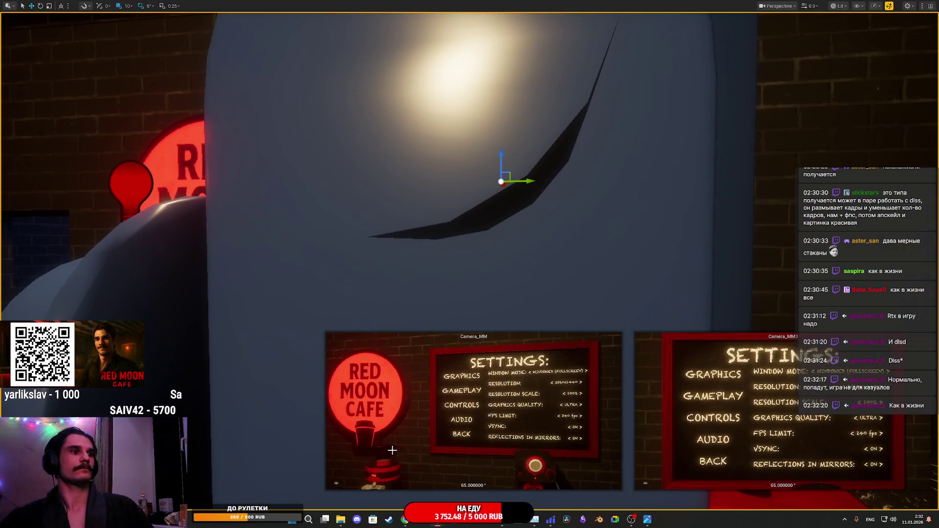
key(F11)
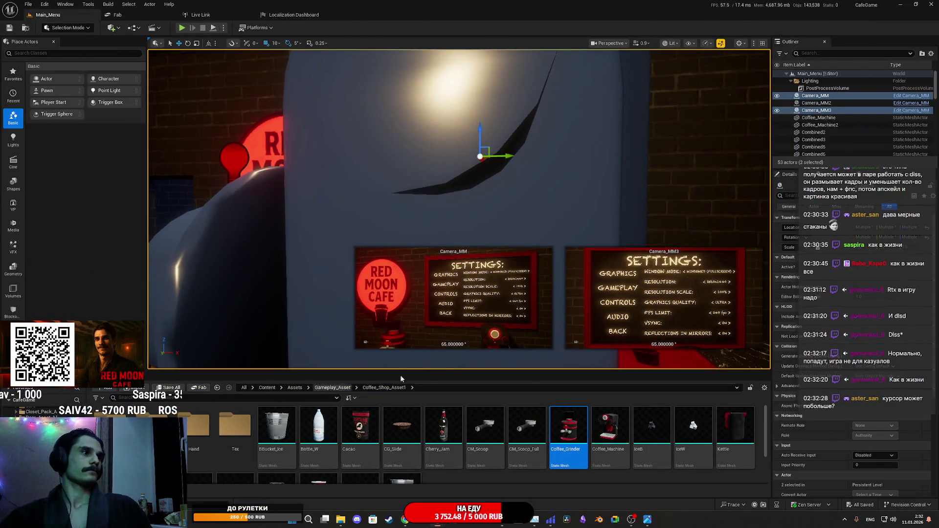
double_click(481, 479)
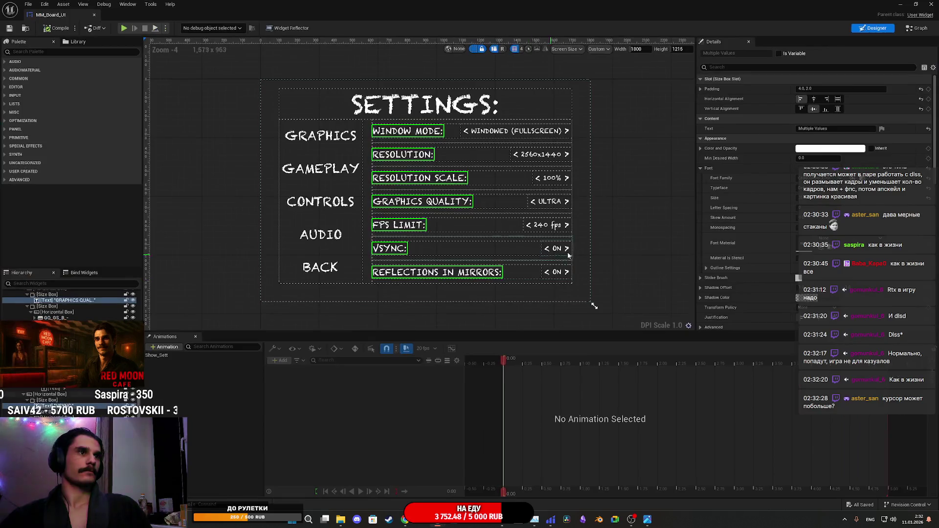
click(913, 29)
Duplicate the G VB getter and feed it into a new Make Array node.
drag(720, 267, 652, 300)
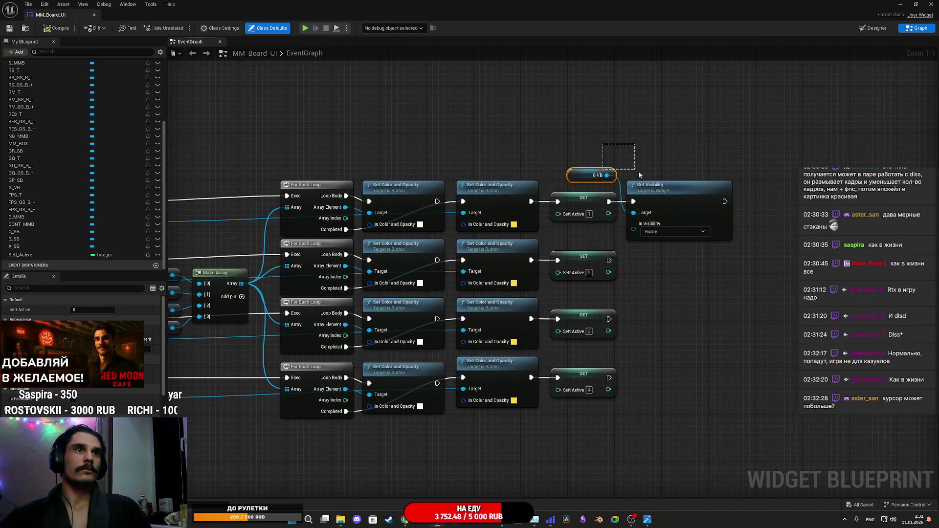
mouse_move(657, 190)
mouse_down()
mouse_move(749, 174)
mouse_move(817, 182)
mouse_up()
click(618, 138)
drag(602, 157, 634, 140)
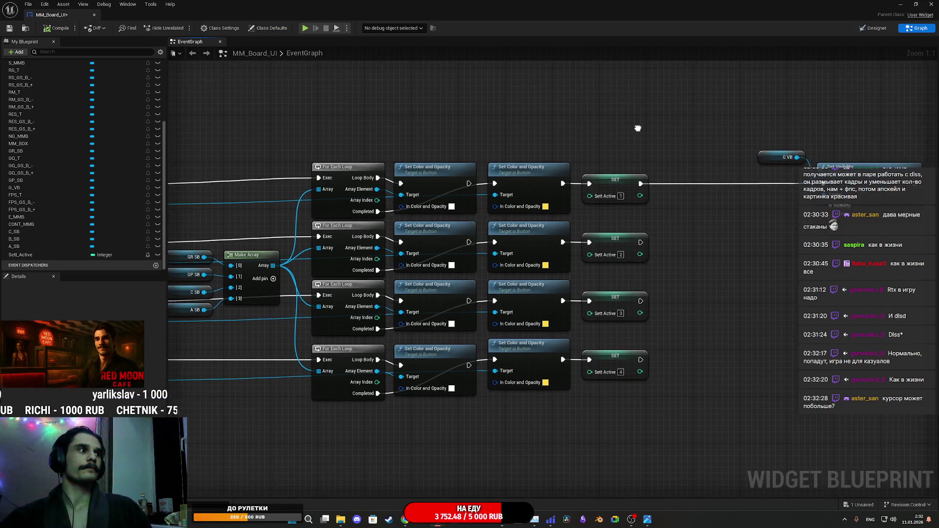
click(764, 158)
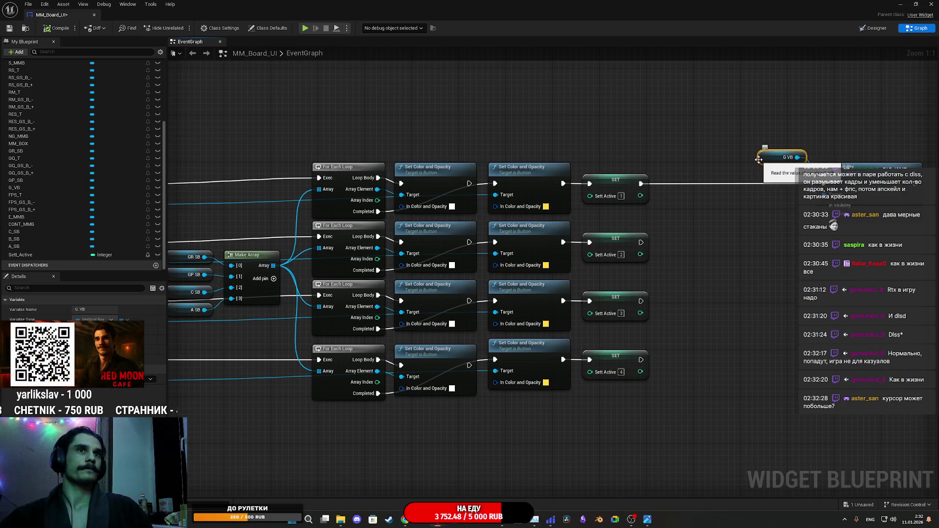
key(ctrl+d)
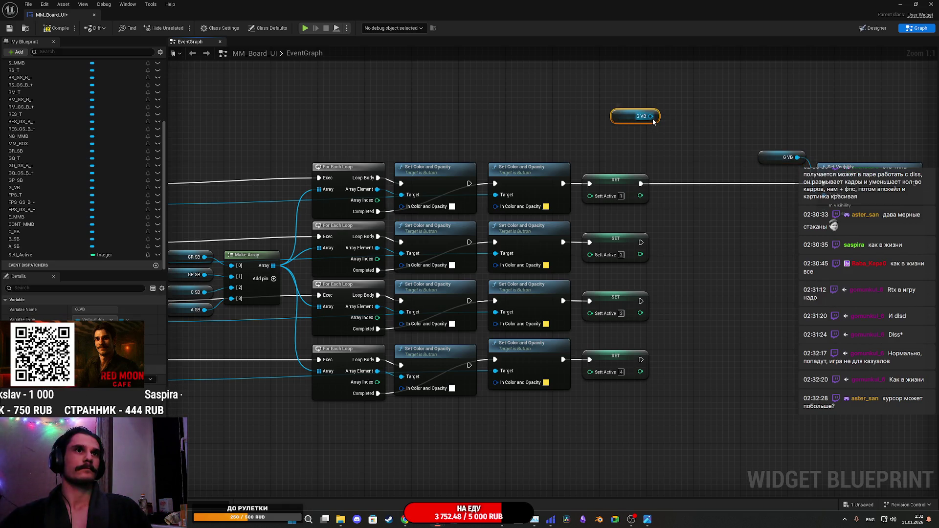
drag(650, 116, 662, 136)
text(ma)
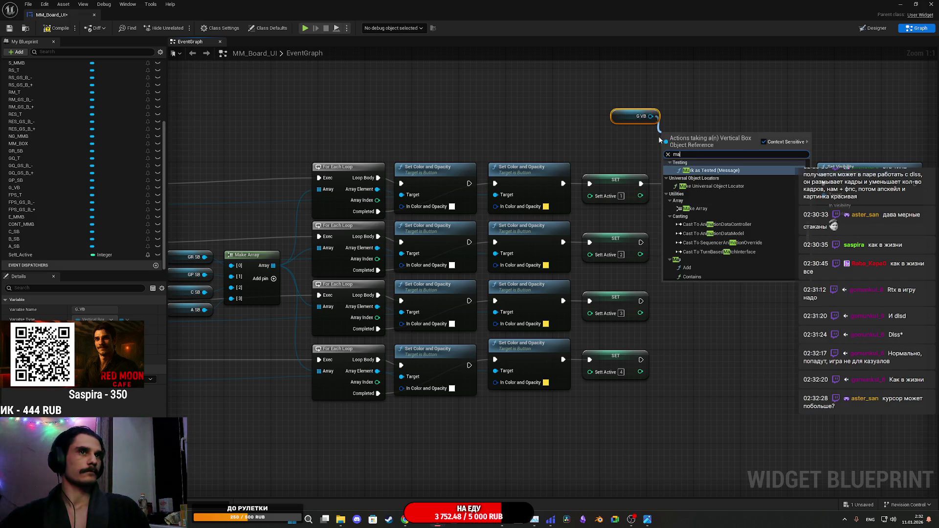
text(ke)
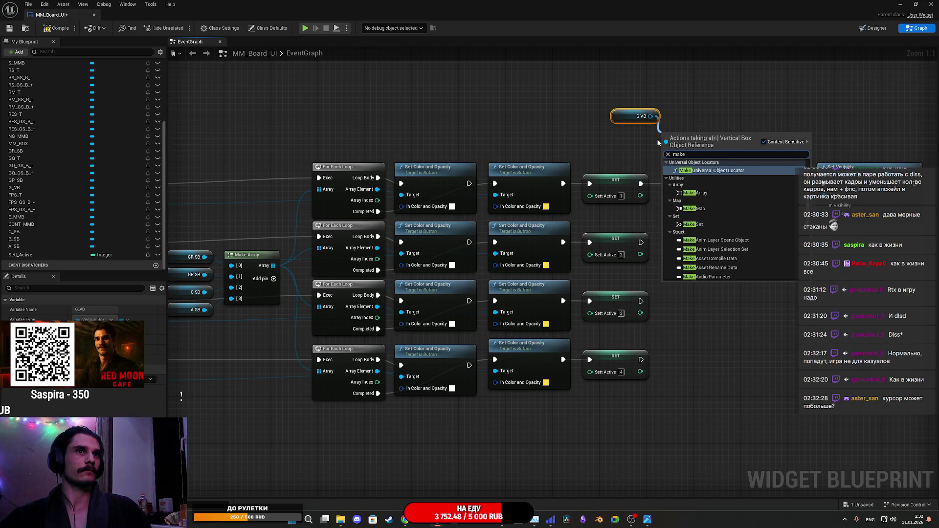
click(699, 192)
Add a For Each Loop over the array, run it after the first SET, and tidy the nodes.
mouse_move(708, 156)
mouse_down()
mouse_move(725, 129)
mouse_move(733, 139)
mouse_up()
text(loop)
click(767, 171)
drag(643, 182, 641, 183)
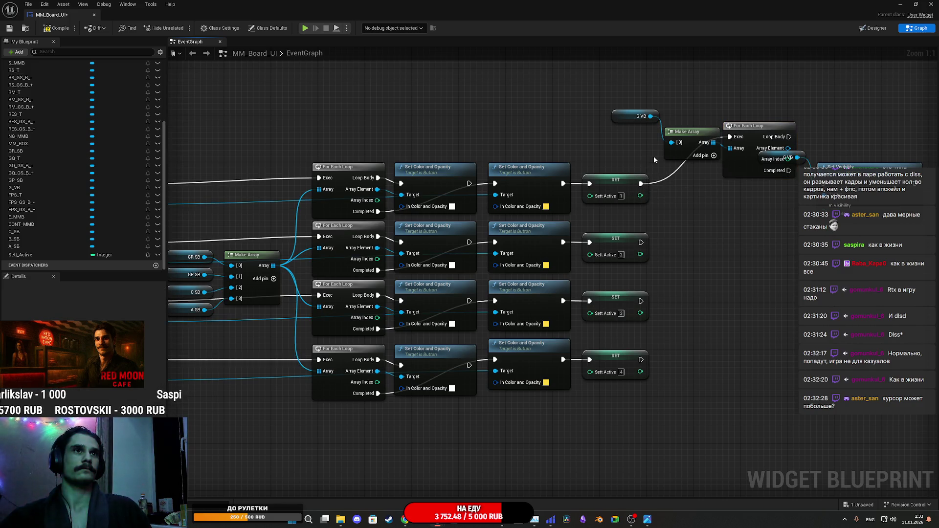
drag(721, 102, 693, 98)
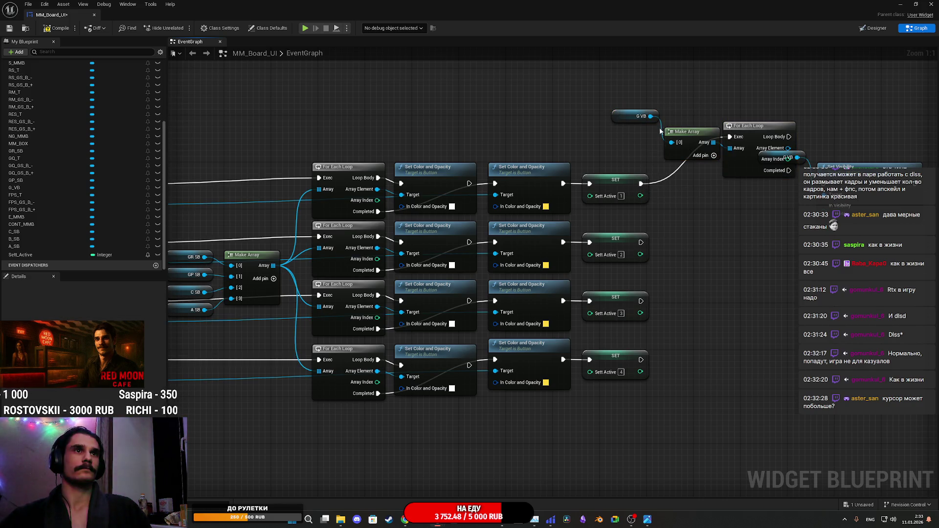
drag(619, 119, 619, 153)
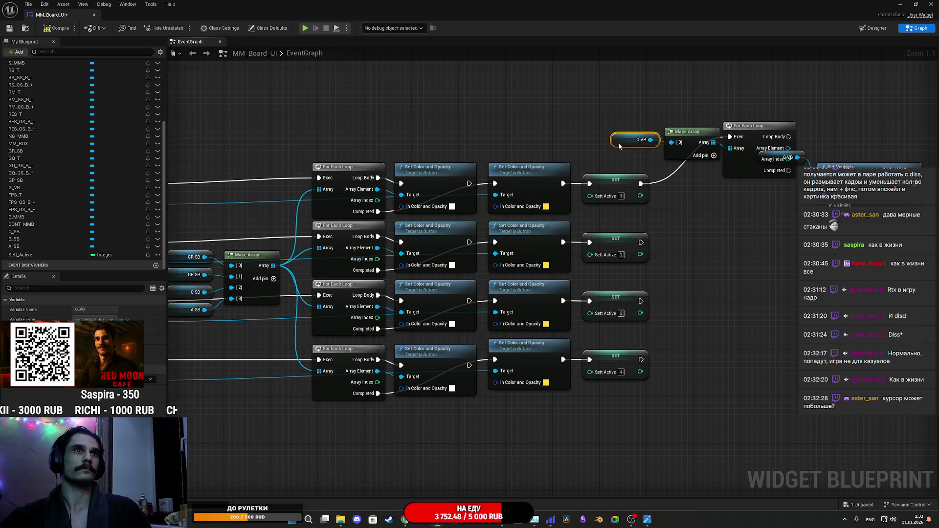
mouse_move(689, 145)
mouse_down()
mouse_move(615, 136)
mouse_move(589, 148)
mouse_move(640, 171)
mouse_move(585, 177)
mouse_up()
click(646, 149)
drag(604, 109, 603, 110)
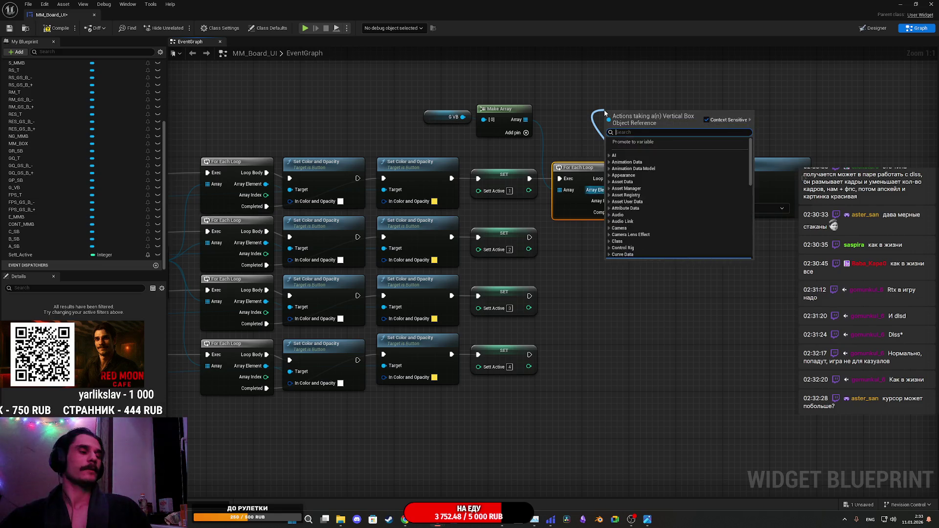
Add a Set Visibility (Collapsed) on each array element and chain it with the Visible node.
text(set vi)
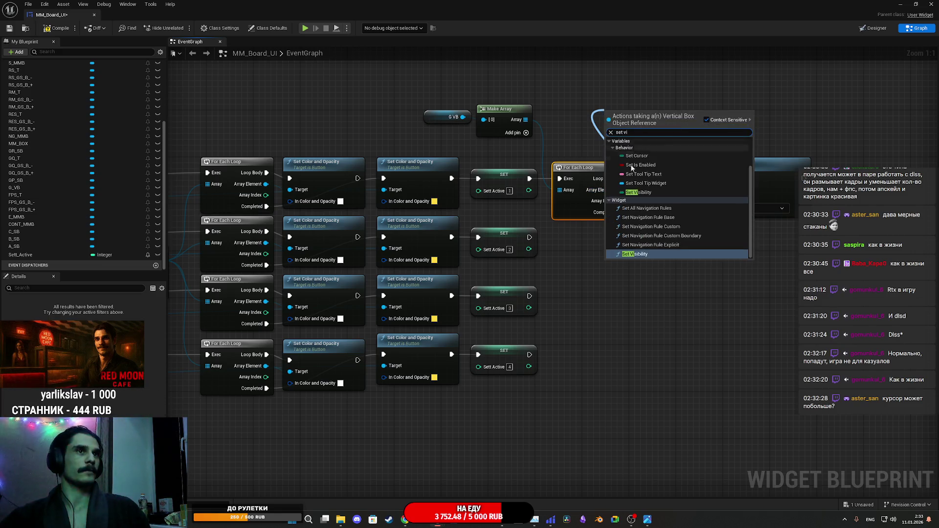
click(637, 254)
click(636, 155)
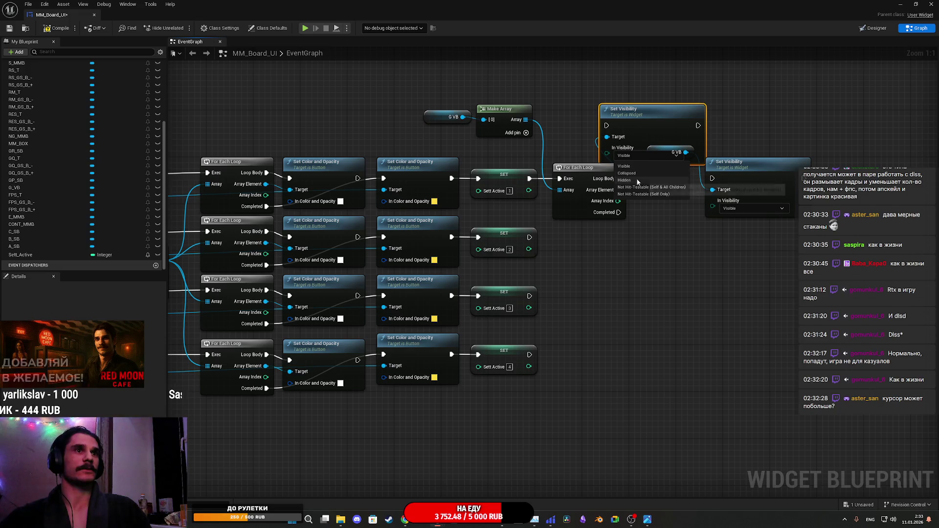
click(631, 173)
mouse_move(635, 115)
mouse_down()
mouse_move(686, 169)
mouse_move(630, 181)
mouse_move(642, 184)
mouse_move(660, 130)
mouse_up()
drag(669, 182, 687, 161)
drag(609, 176, 641, 176)
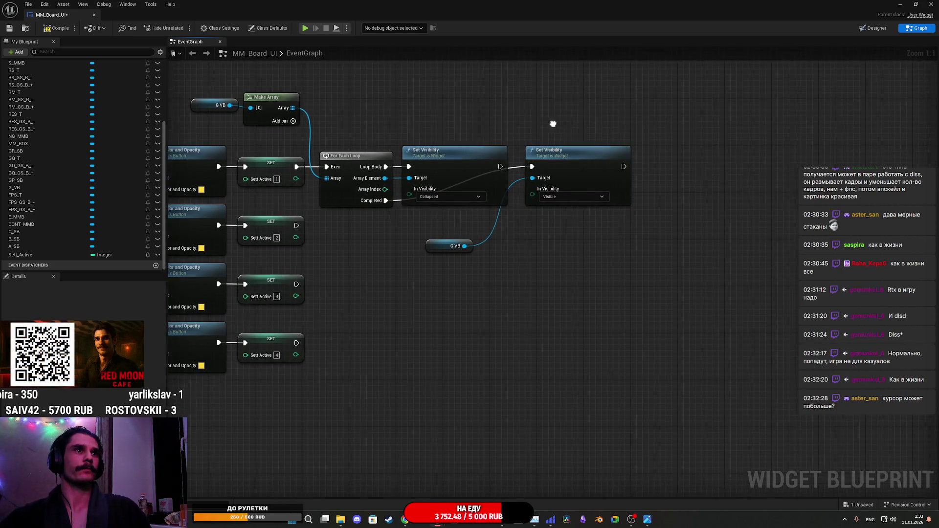
drag(432, 252, 496, 128)
Paste three copies of the loop pair and run one after the second tab's SET.
click(566, 113)
drag(566, 112, 662, 134)
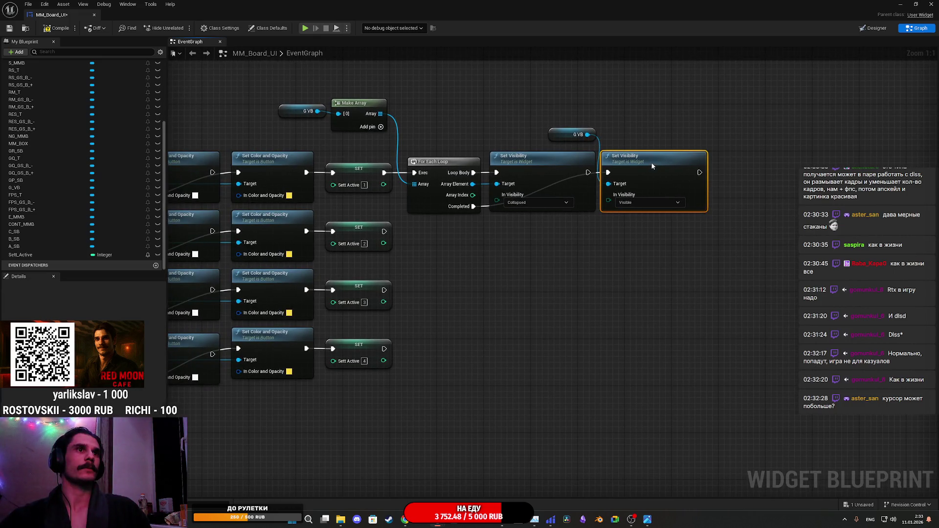
drag(491, 227, 660, 200)
click(547, 251)
key(ctrl+v)
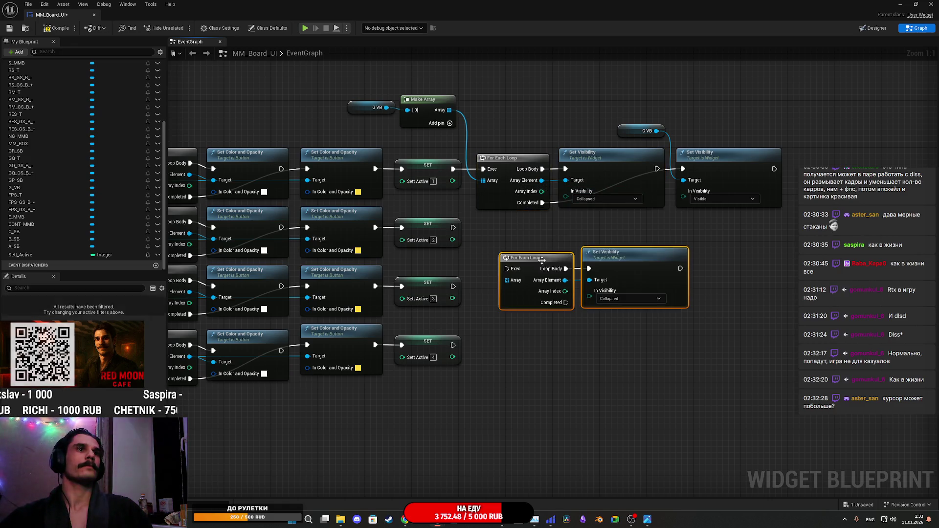
key(ctrl+v)
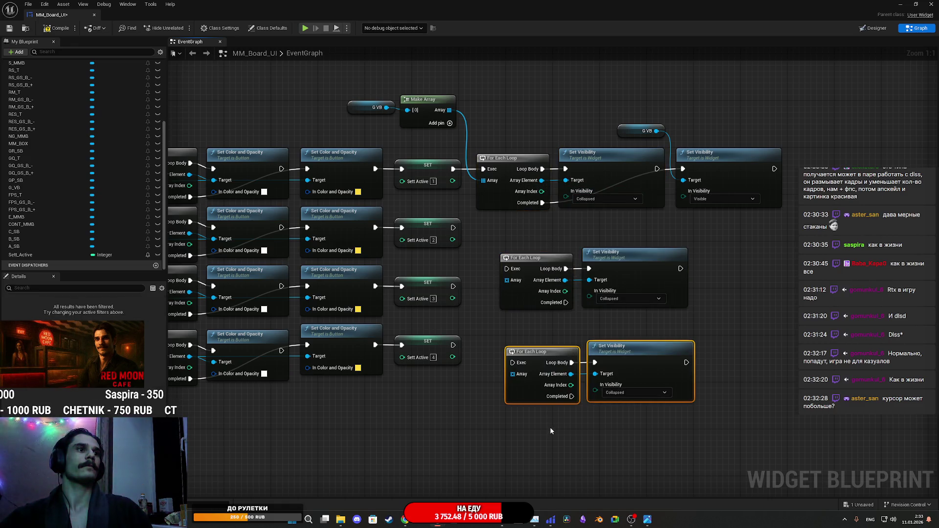
key(ctrl+v)
mouse_move(548, 313)
mouse_down()
mouse_move(609, 264)
mouse_move(584, 228)
mouse_up()
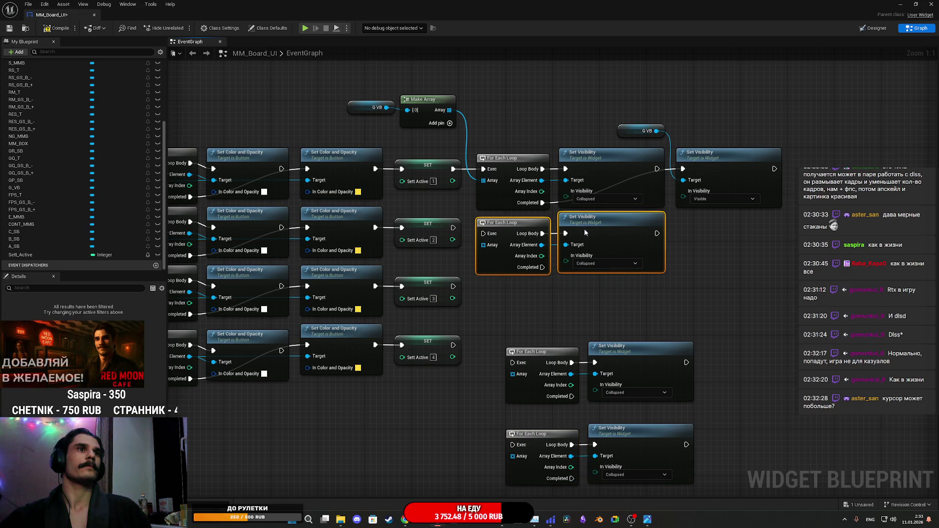
drag(452, 227, 495, 237)
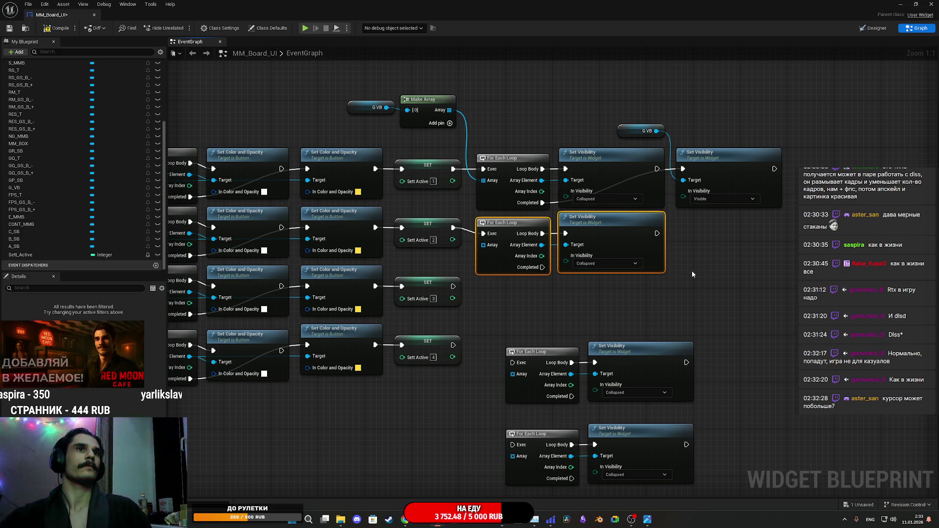
Paste copies of the Visible Set Visibility node and chain one after the second loop.
drag(690, 275, 640, 251)
click(665, 145)
key(ctrl+c)
key(ctrl+v)
drag(706, 312, 674, 229)
key(ctrl+v)
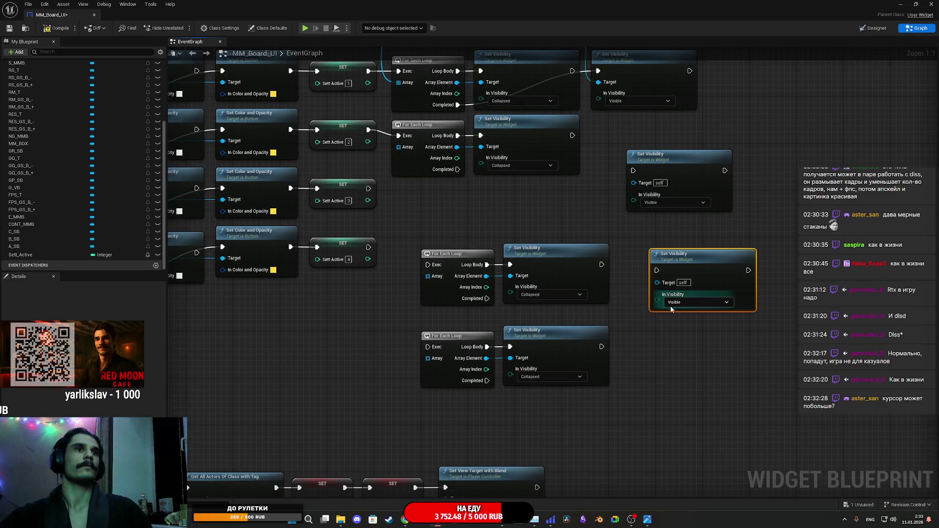
drag(601, 226, 656, 310)
mouse_move(626, 225)
mouse_down()
mouse_move(681, 269)
mouse_move(688, 228)
mouse_up()
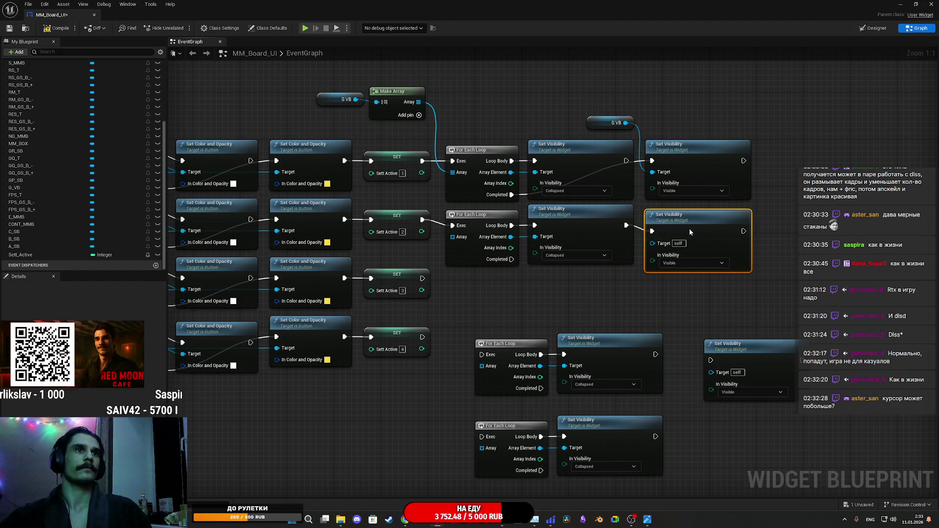
Add Visible Set Visibility nodes for the third and bottom rows, chained after their loops.
drag(742, 321, 713, 227)
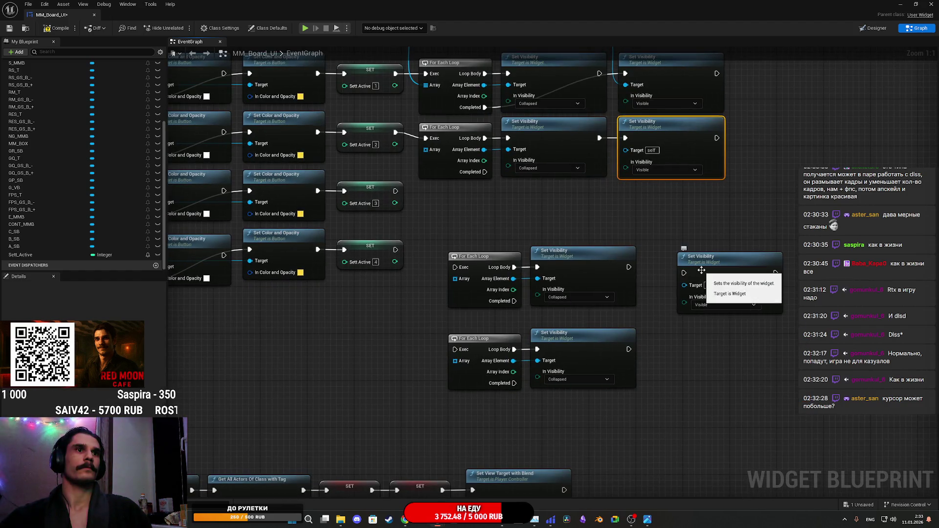
drag(701, 270, 669, 265)
key(ctrl+c)
key(ctrl+v)
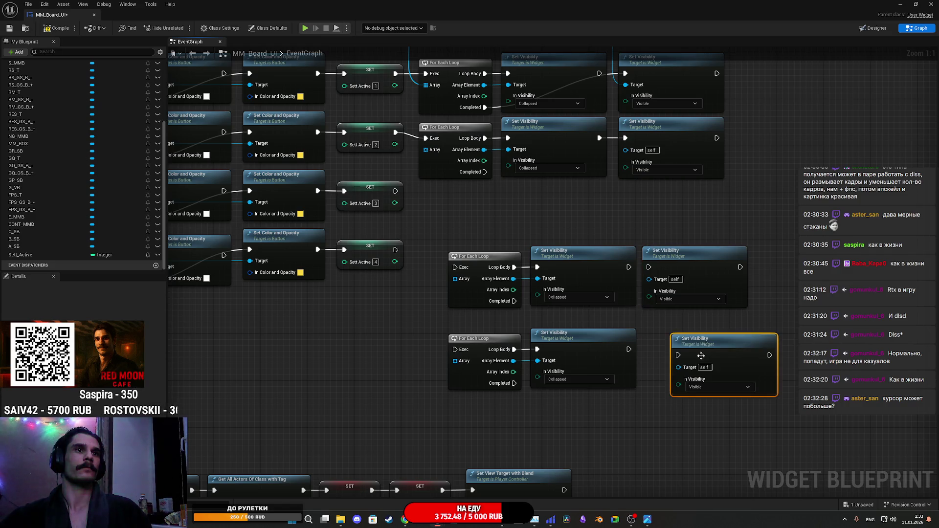
drag(677, 354, 628, 350)
drag(717, 346, 700, 341)
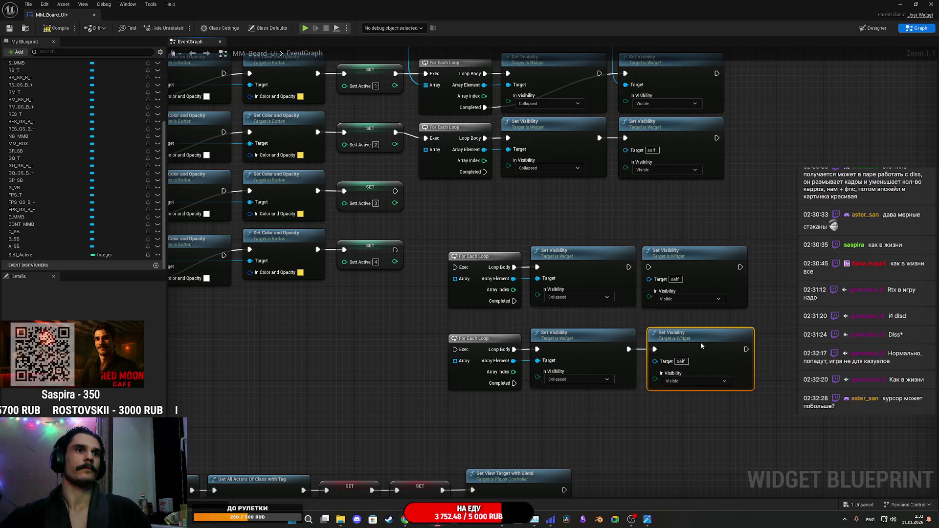
drag(629, 267, 649, 267)
Position the third and fourth loop groups beside their SETs and wire the fourth loop.
click(651, 217)
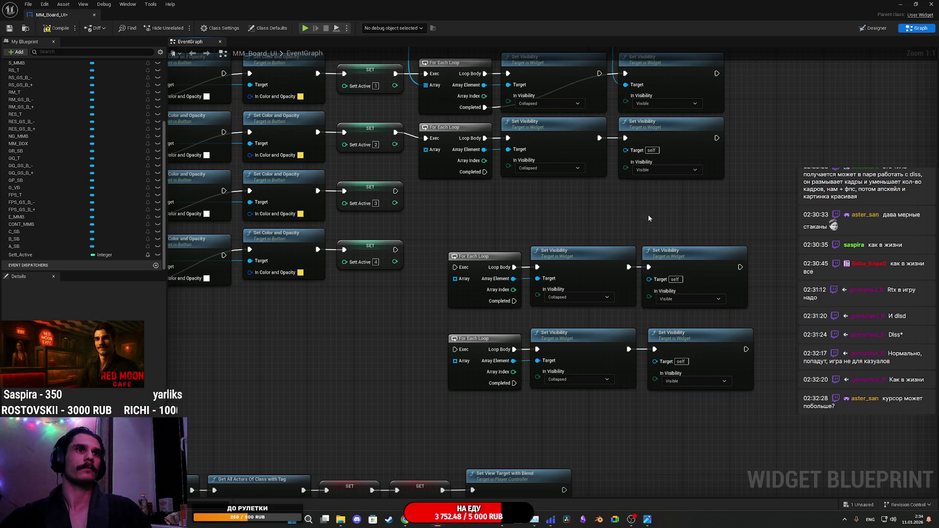
drag(586, 262, 699, 264)
mouse_move(483, 259)
mouse_down()
mouse_move(453, 198)
mouse_move(428, 203)
mouse_up()
mouse_move(484, 313)
mouse_down()
mouse_move(635, 372)
mouse_move(763, 396)
mouse_up()
drag(578, 338, 550, 257)
click(553, 328)
mouse_move(396, 250)
mouse_down()
mouse_move(434, 272)
mouse_move(426, 268)
mouse_up()
Feed Make Array into all loops, link each Completed to its Visible node, and close the blueprint.
drag(467, 112, 514, 204)
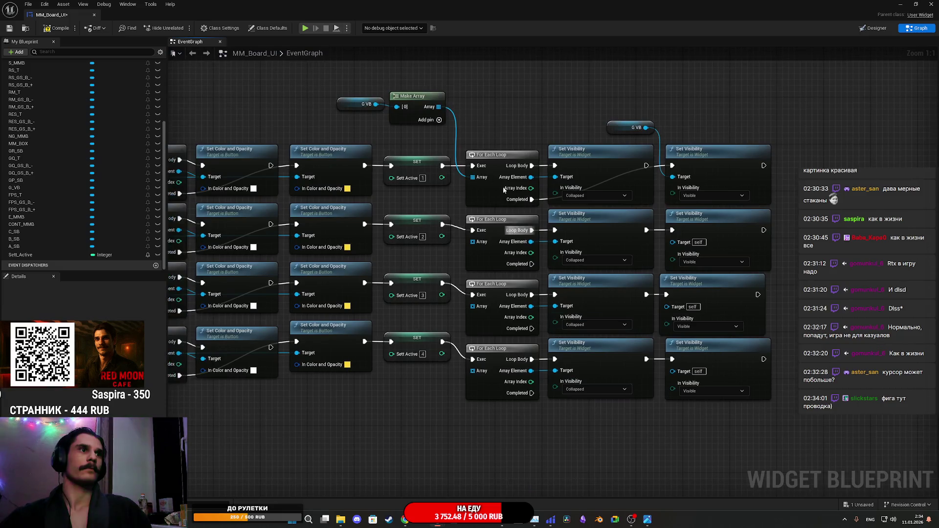
mouse_move(436, 112)
mouse_down()
mouse_move(483, 253)
mouse_move(481, 246)
mouse_move(480, 307)
mouse_move(443, 150)
mouse_move(472, 370)
mouse_up()
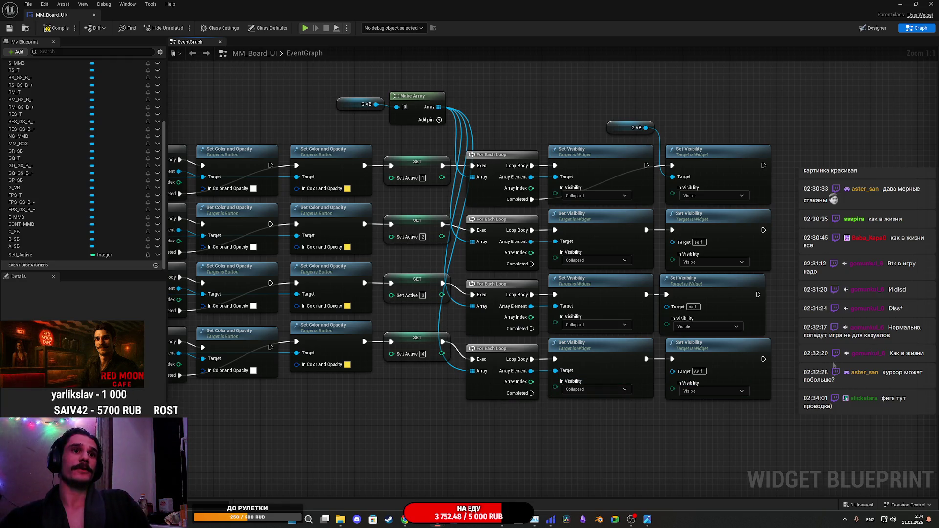
drag(830, 363, 779, 388)
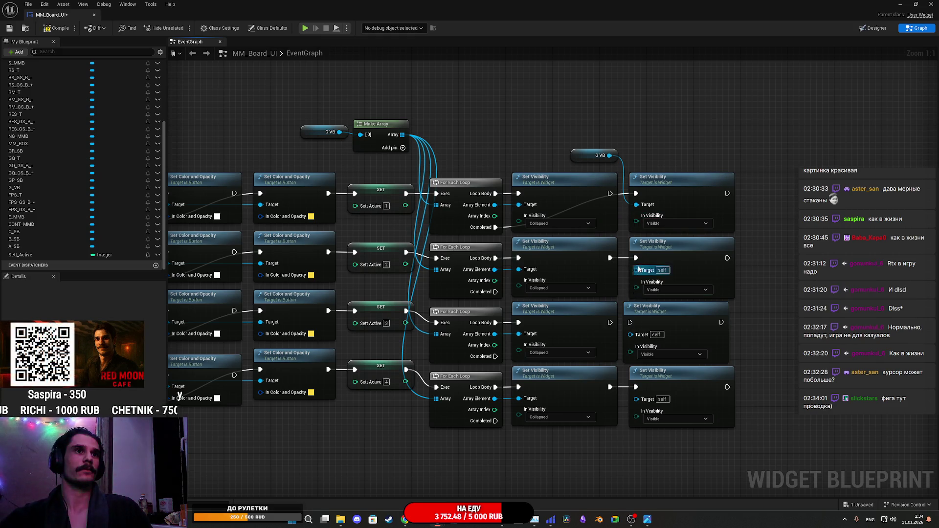
drag(495, 420, 635, 390)
mouse_move(630, 322)
mouse_down()
mouse_move(482, 372)
mouse_move(489, 357)
mouse_up()
drag(495, 291, 635, 257)
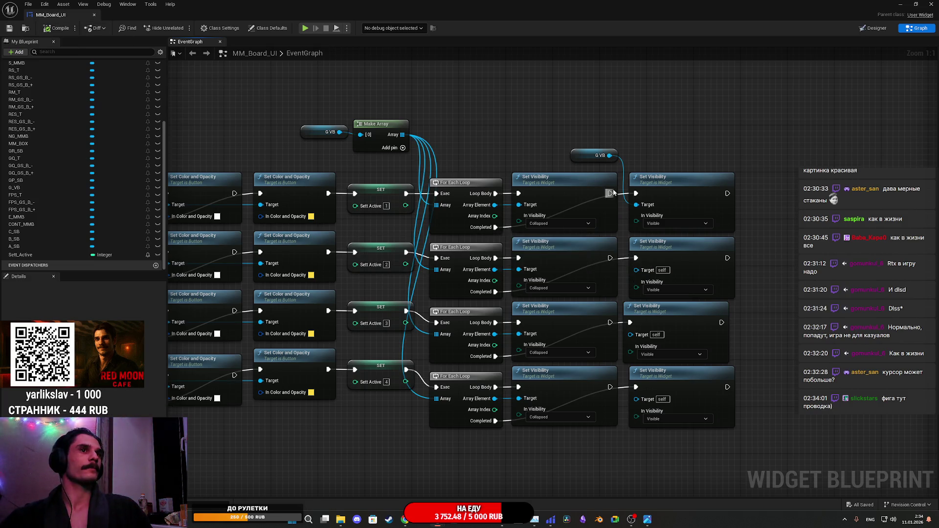
click(899, 4)
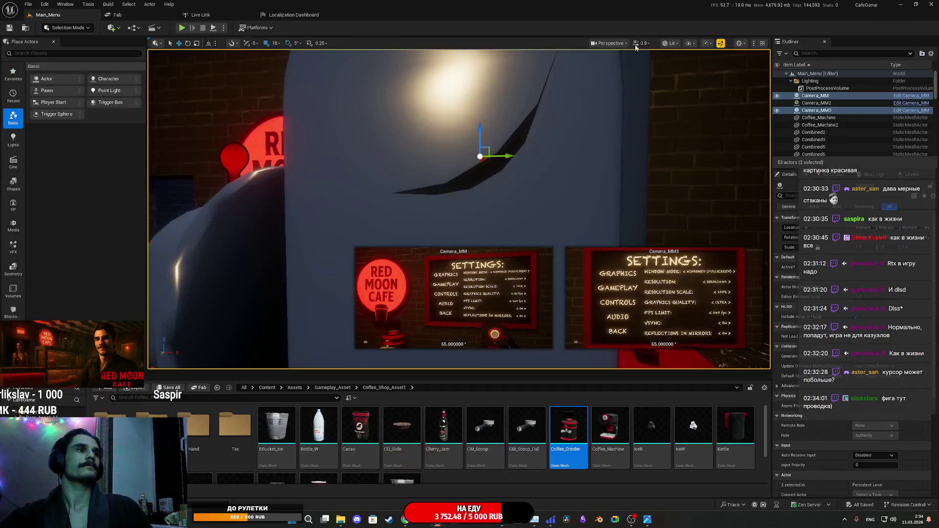
Play full-screen, open SETTINGS, and switch through GRAPHICS, GAMEPLAY, CONTROLS and back to GRAPHICS.
click(182, 27)
key(F11)
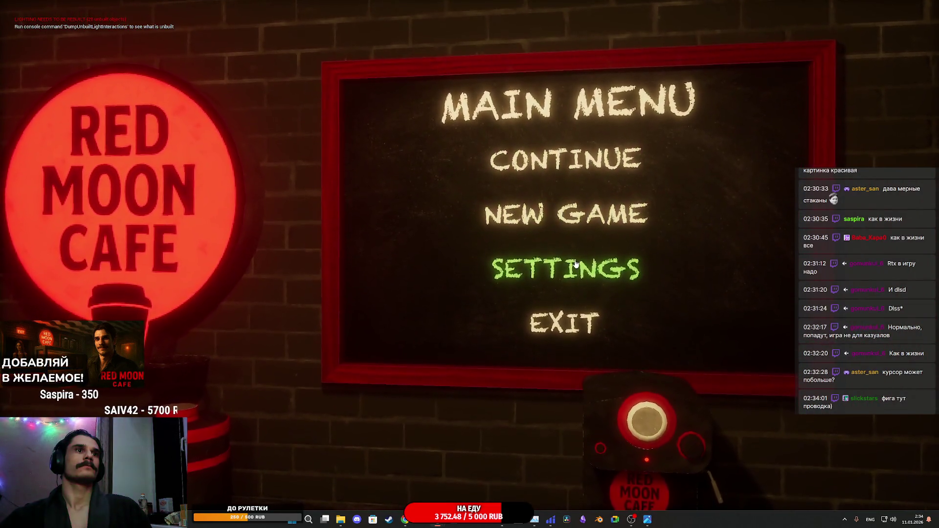
click(576, 272)
click(274, 161)
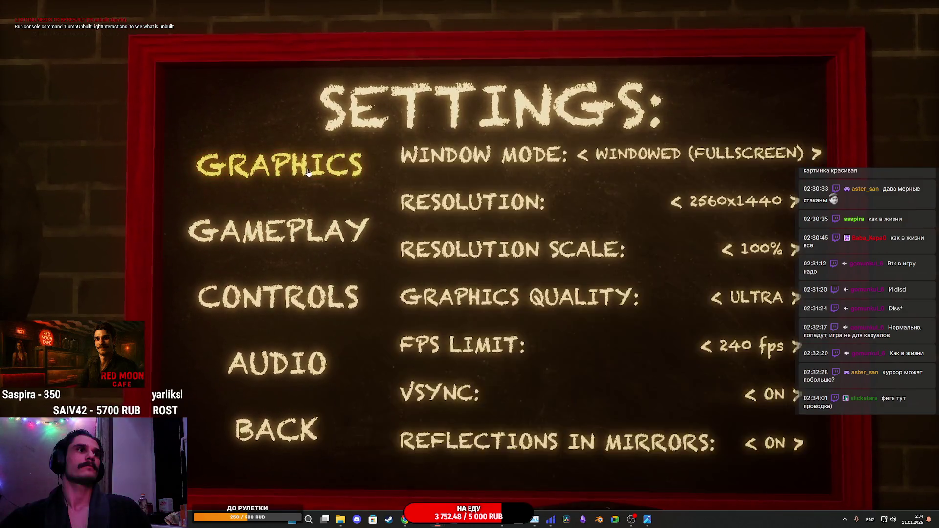
click(361, 230)
click(284, 281)
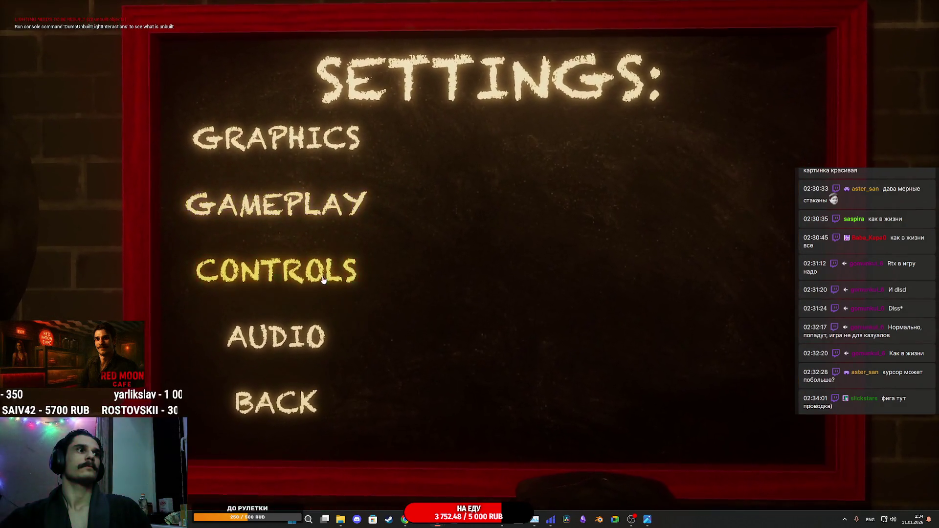
click(311, 168)
Use BACK to reach the main menu, reopen SETTINGS to GRAPHICS, then stop playing.
click(281, 379)
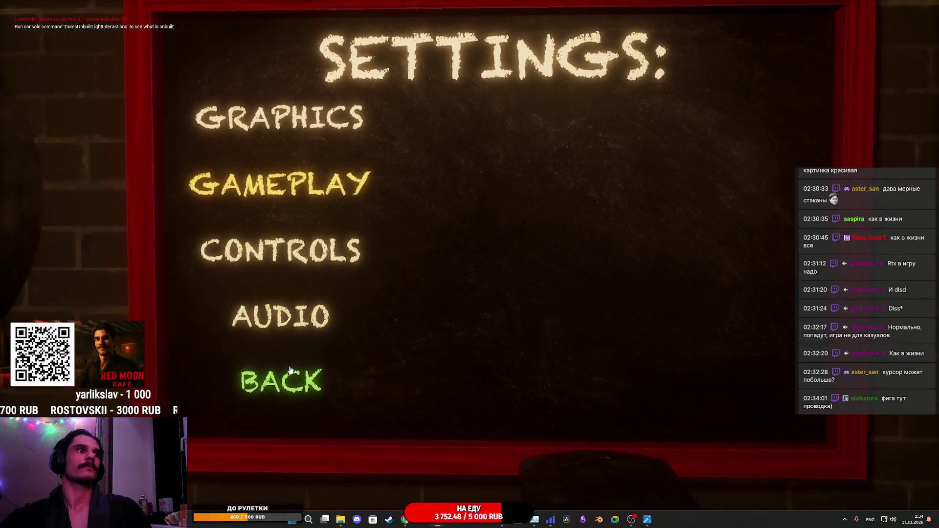
click(532, 269)
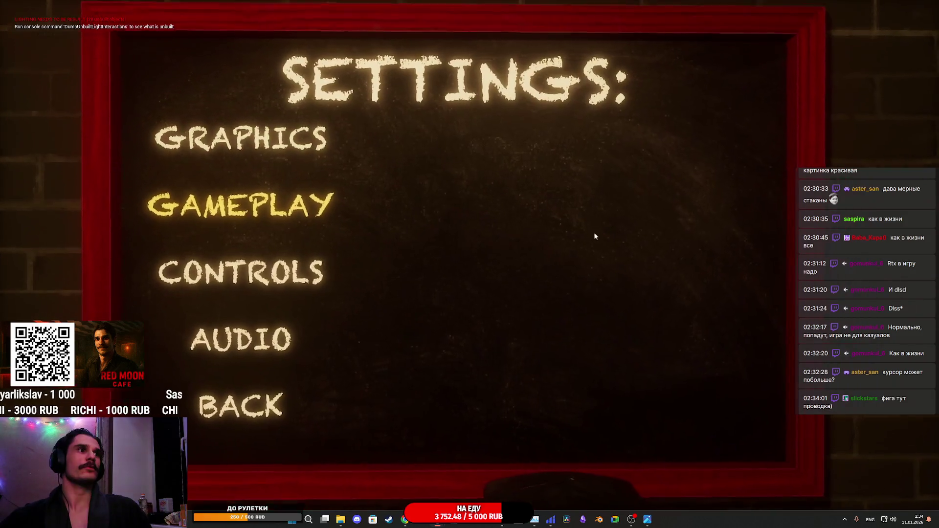
click(272, 161)
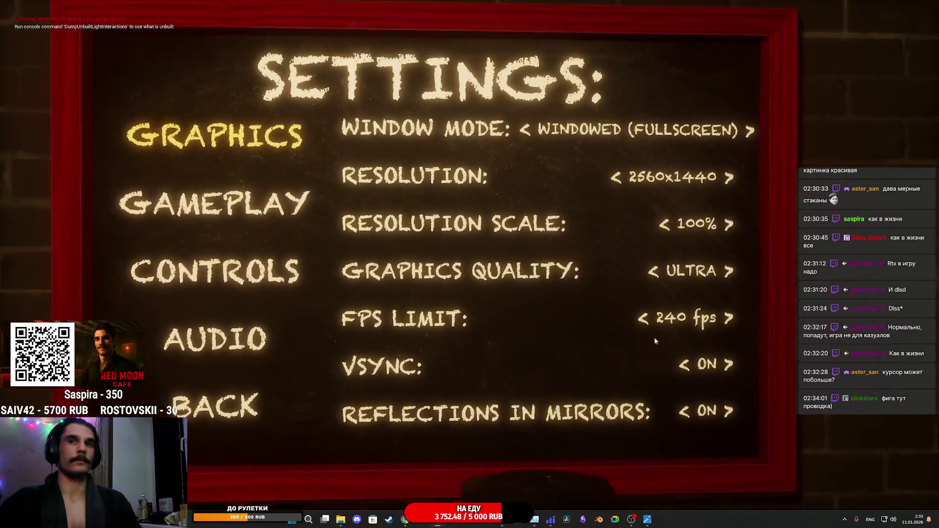
key(Escape)
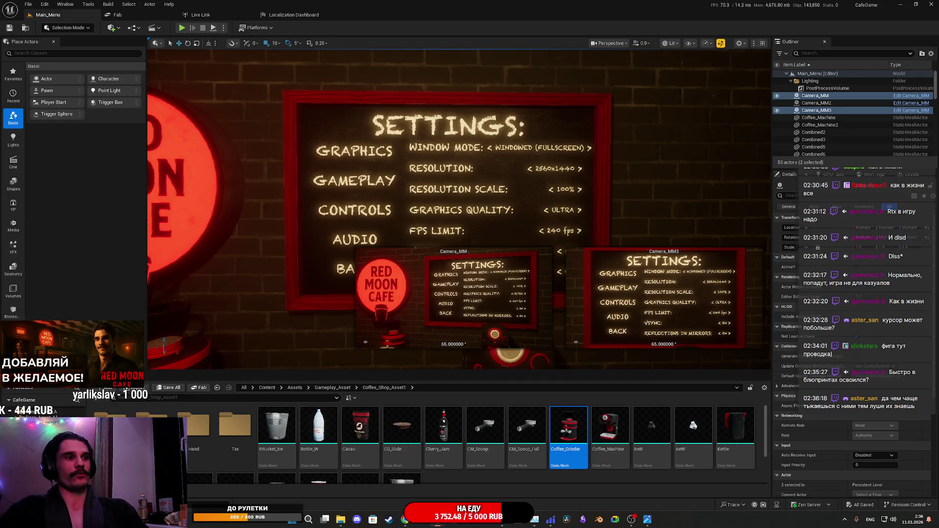
Switch to the web browser showing the reference chalkboard mockups.
click(450, 490)
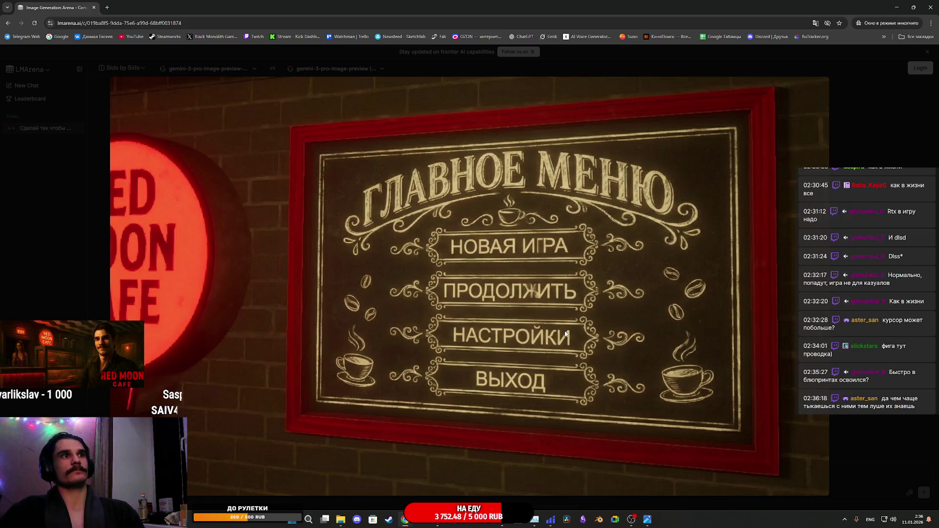
click(536, 292)
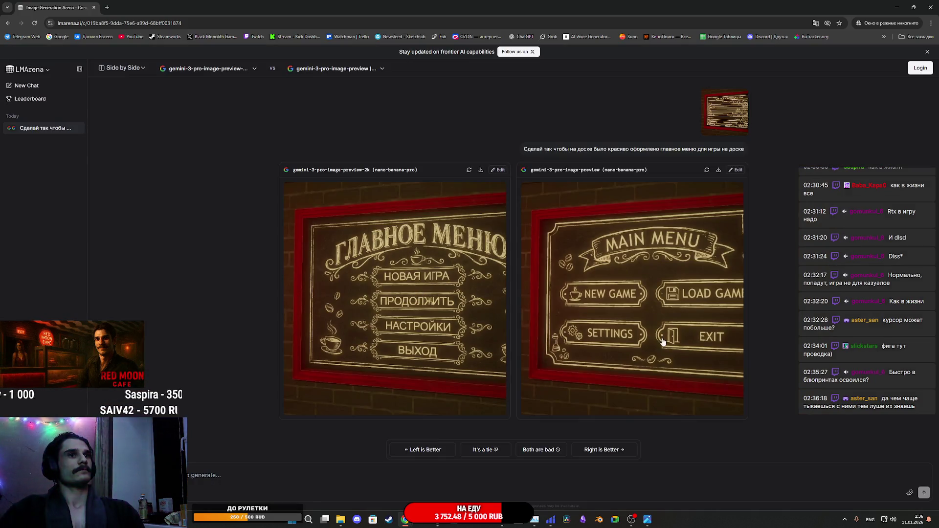
click(655, 311)
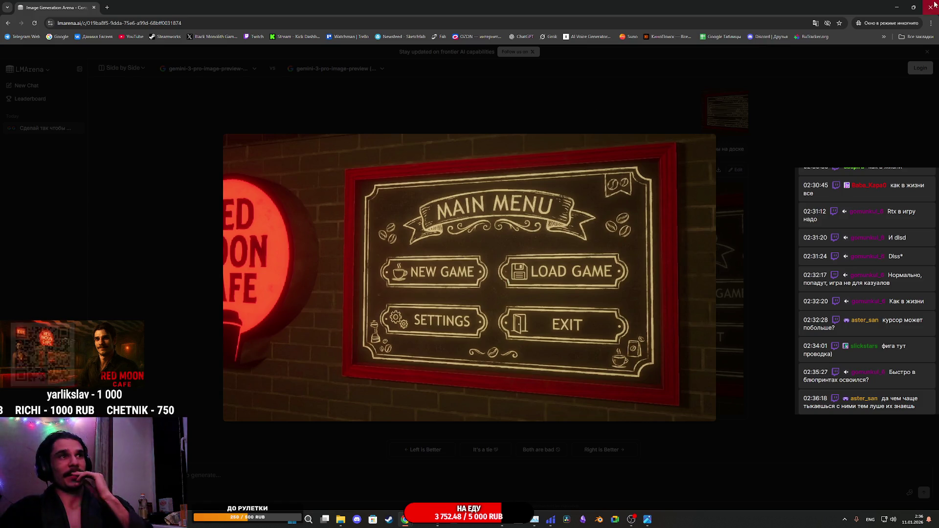
key(alt+Tab)
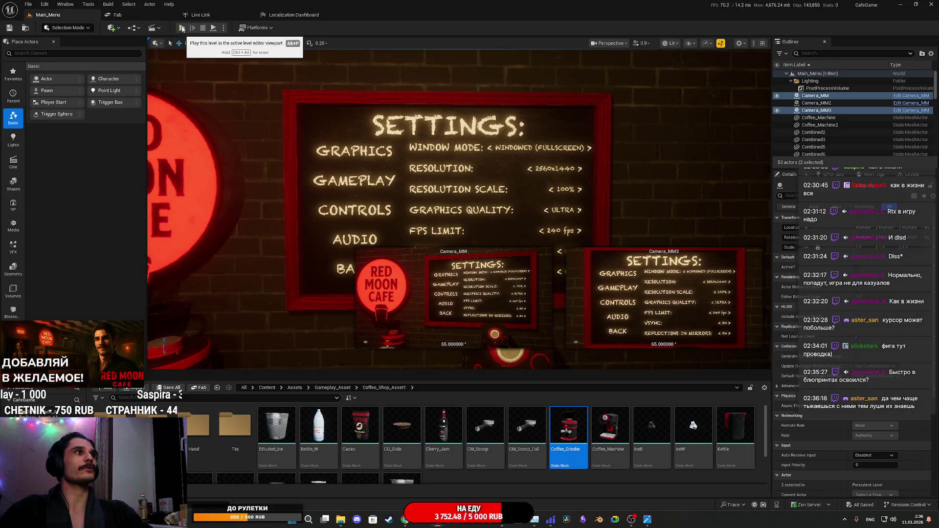
click(182, 28)
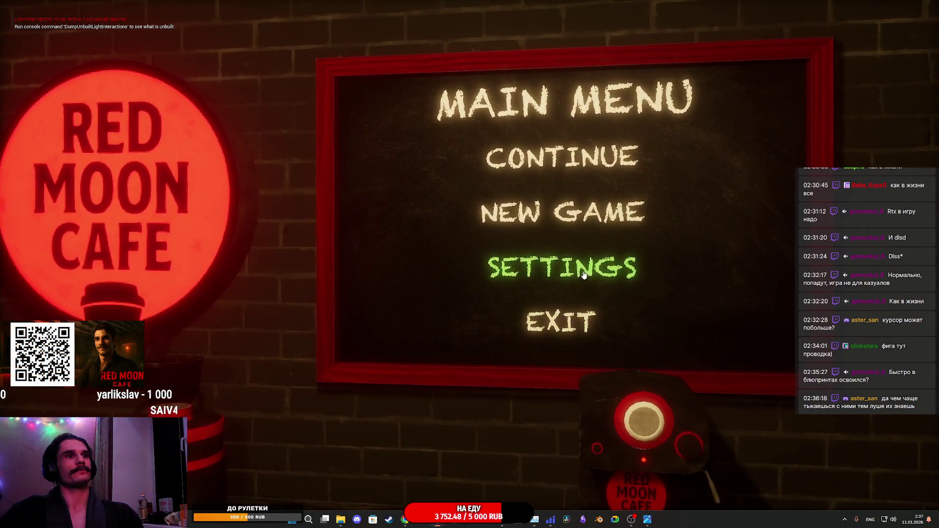
click(579, 274)
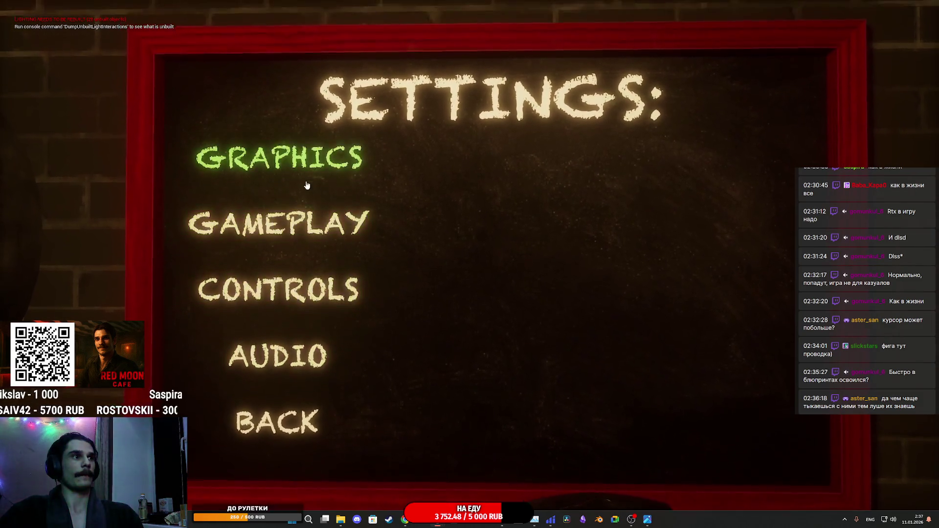
click(308, 176)
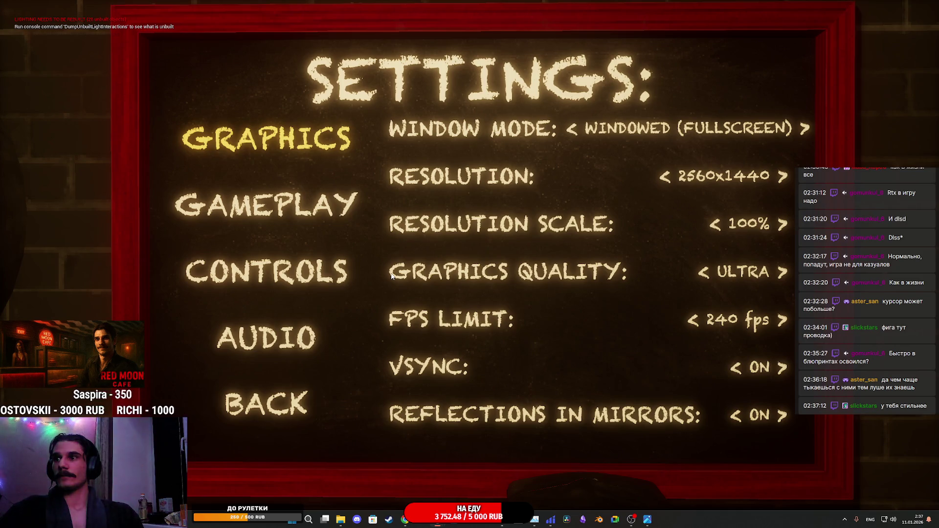
key(Escape)
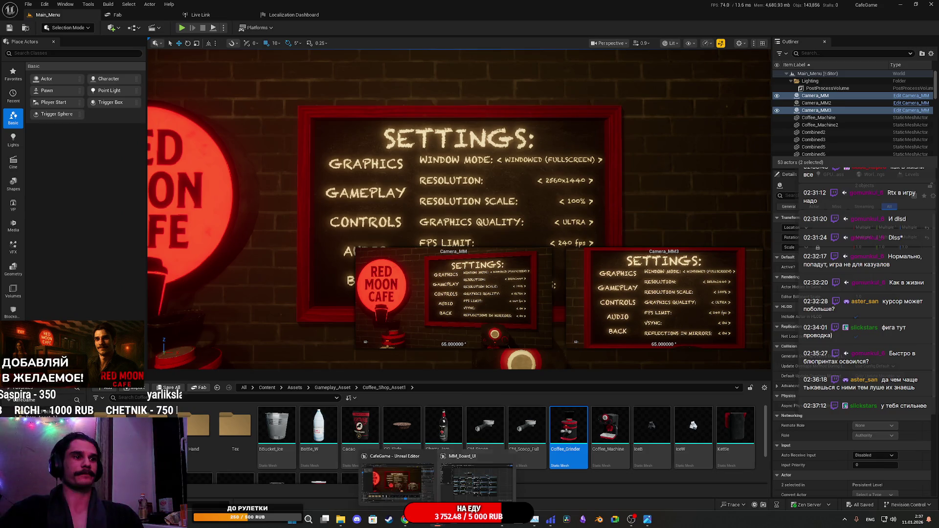
Open MM_Board_UI in the Designer and select the SETTINGS title text.
click(479, 453)
click(873, 27)
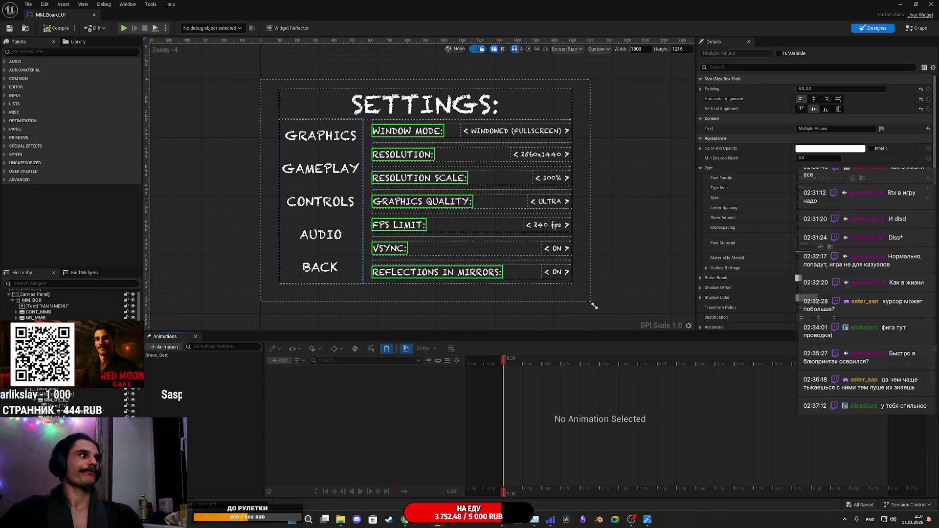
click(594, 305)
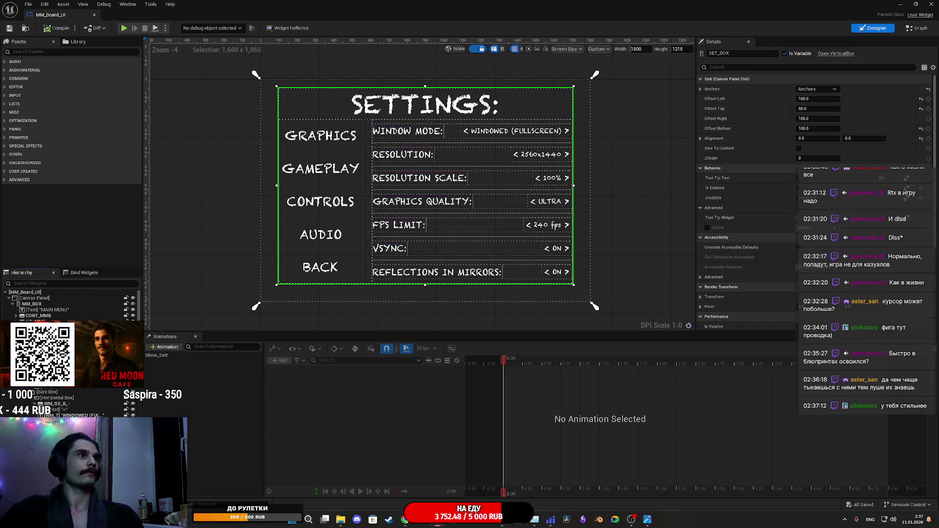
click(426, 104)
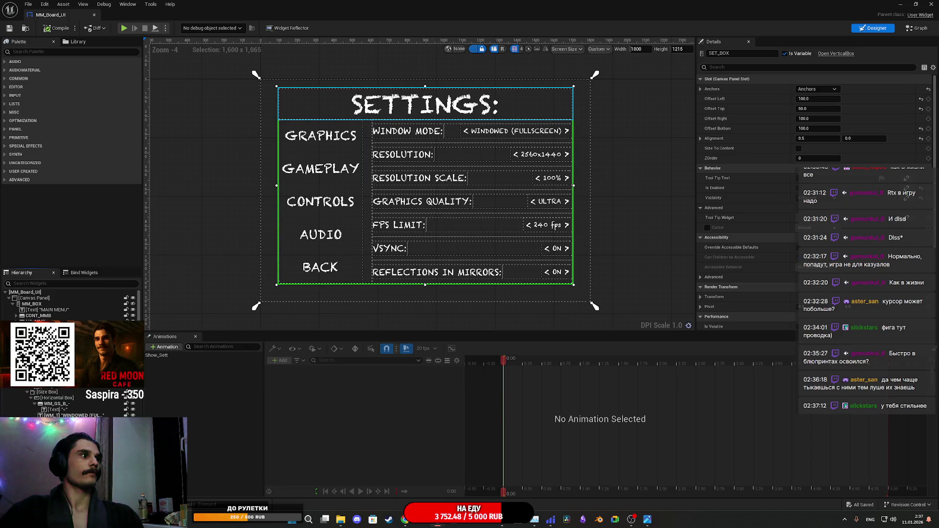
Set the SETTINGS title font size to 80, save the widget, and start a play session.
click(837, 98)
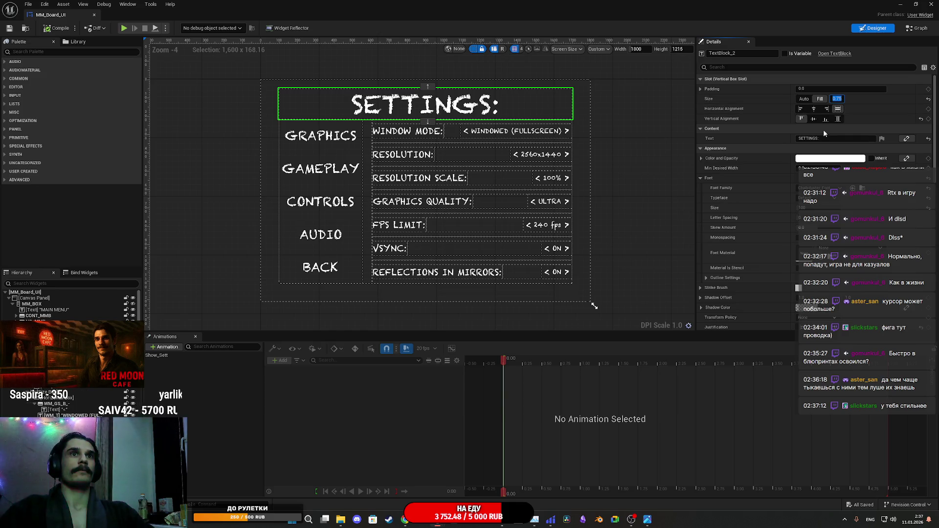
click(809, 207)
text(85)
key(Return)
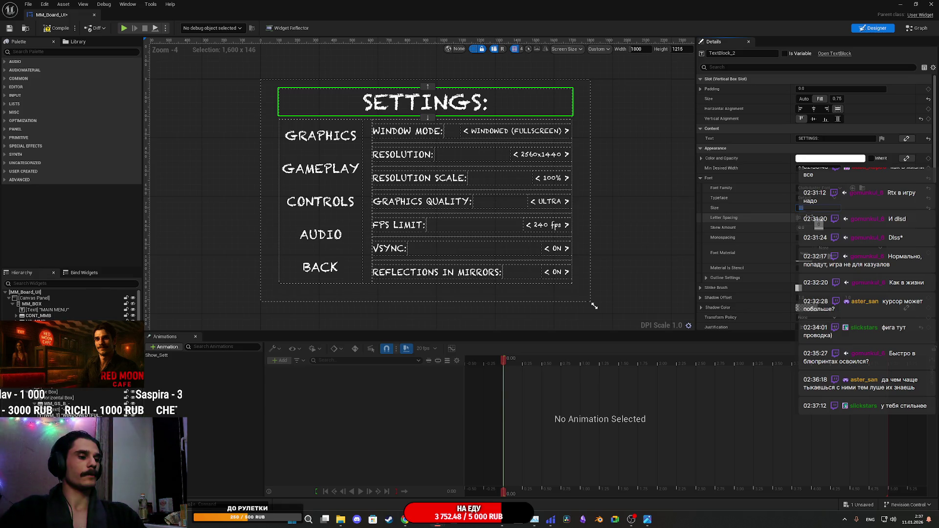
text(80)
key(Return)
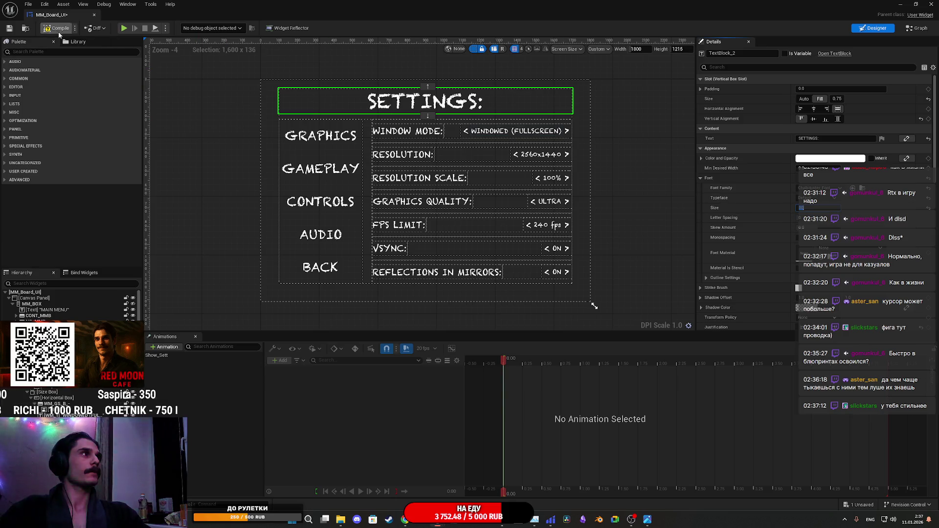
click(9, 28)
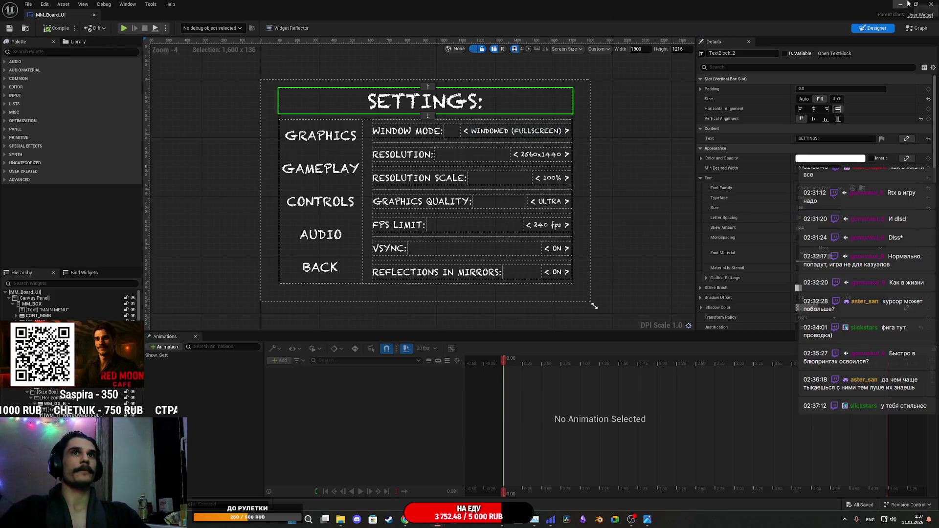
click(902, 4)
key(alt+p)
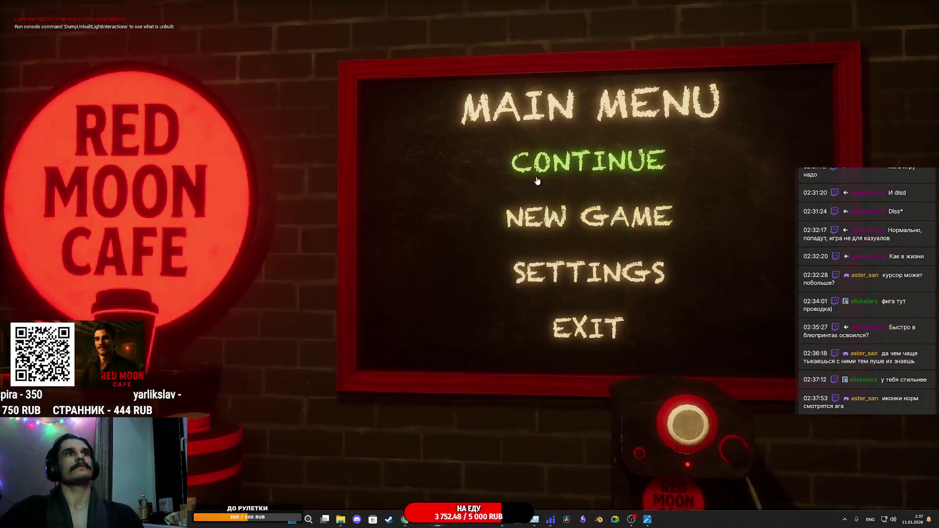
click(574, 263)
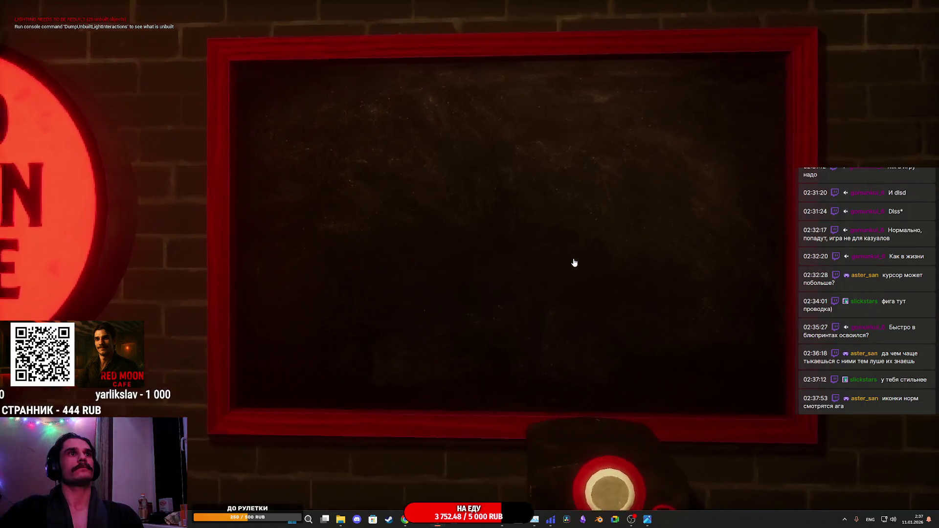
click(316, 180)
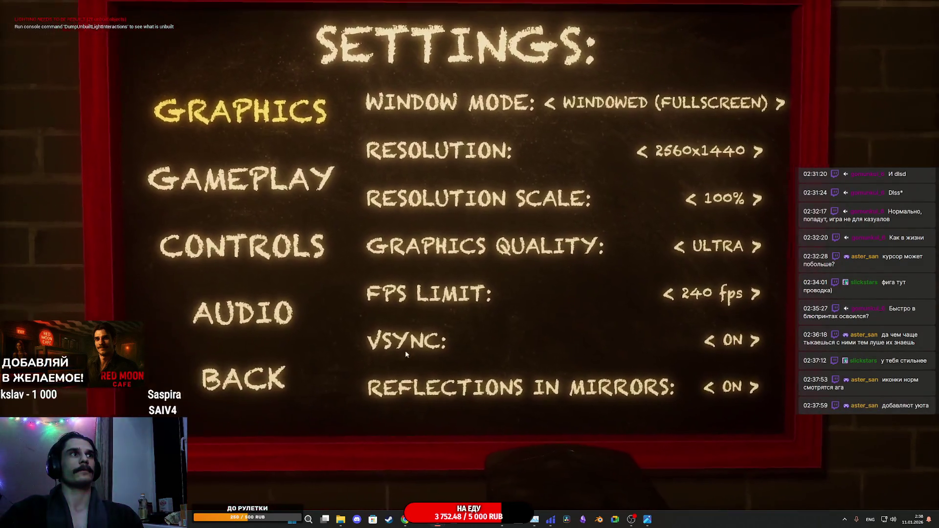
click(296, 378)
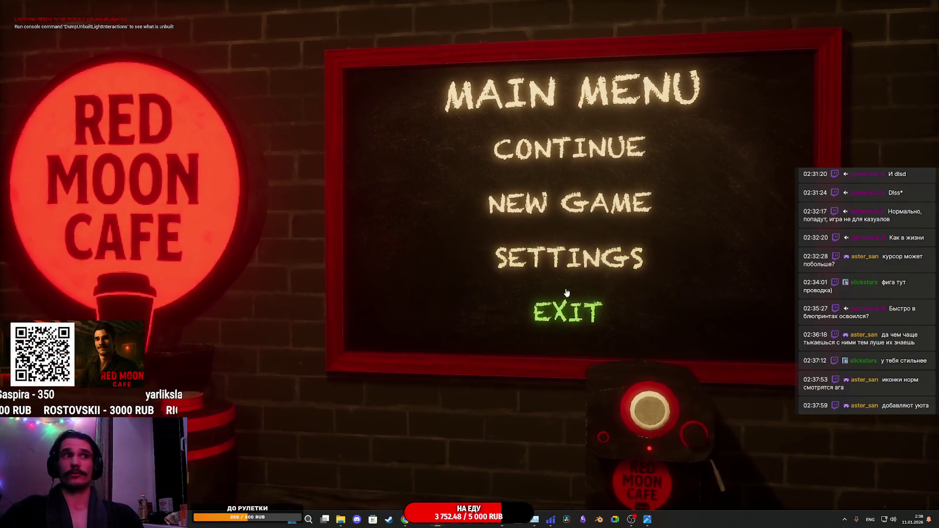
click(563, 270)
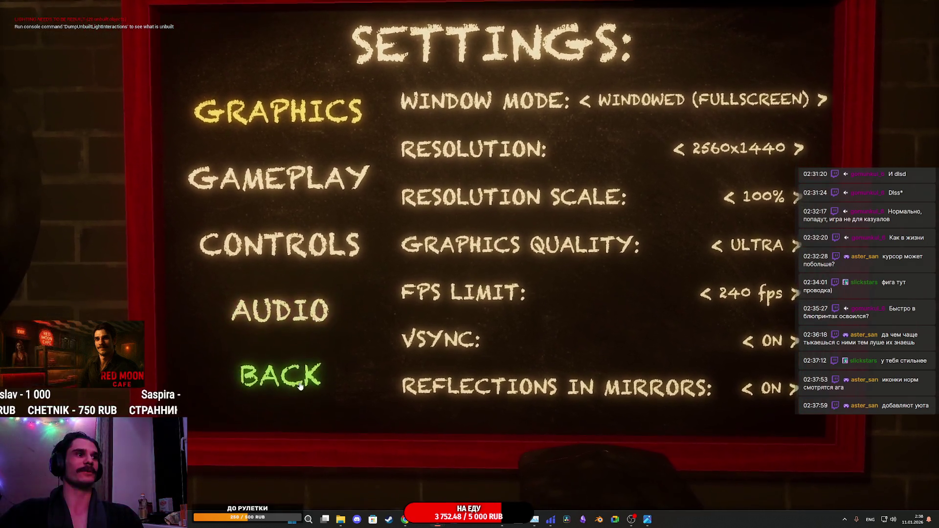
click(368, 374)
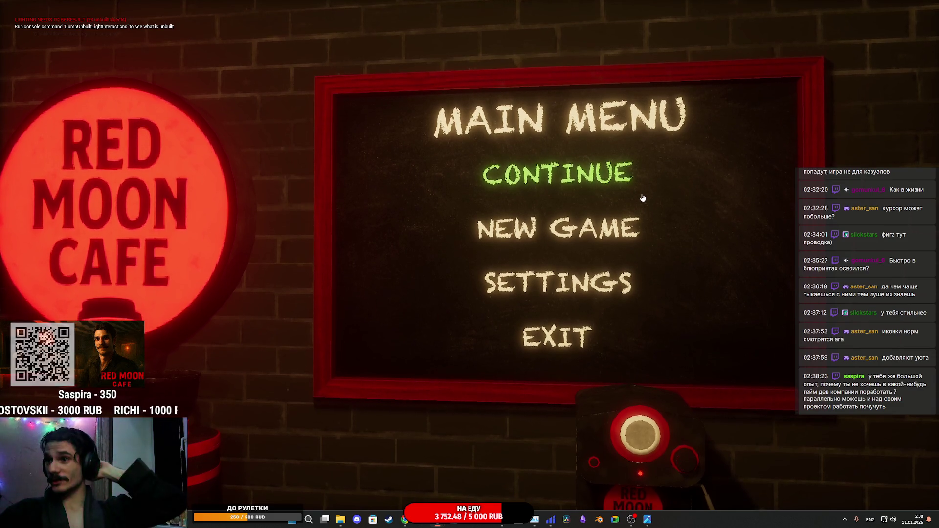
key(Escape)
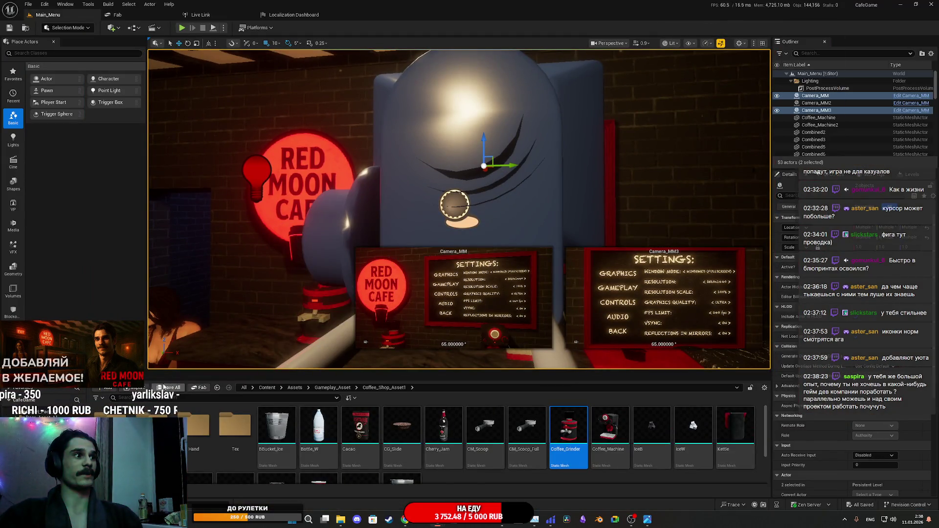
click(818, 81)
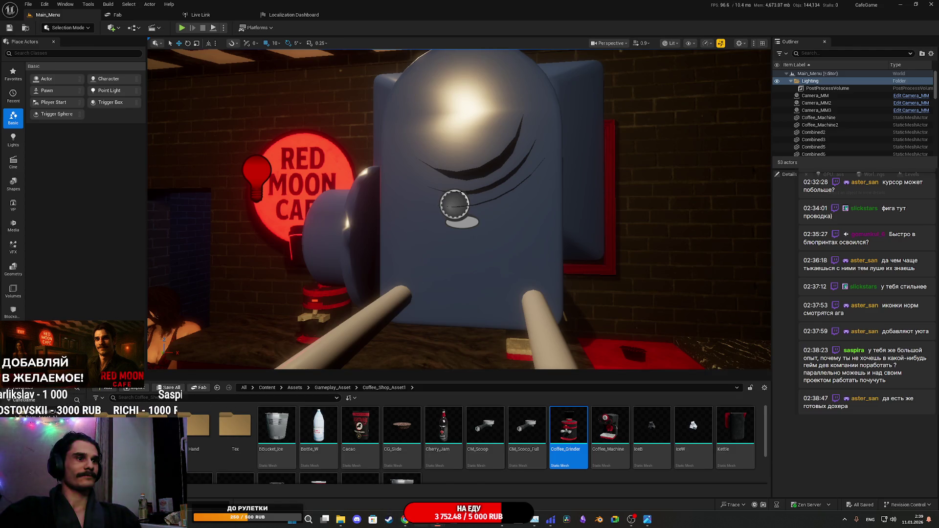
key(alt+Tab)
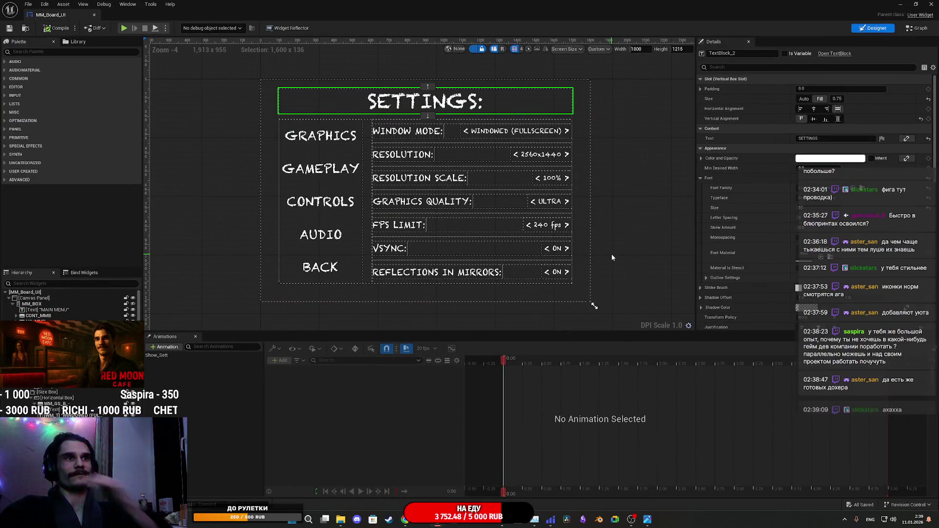
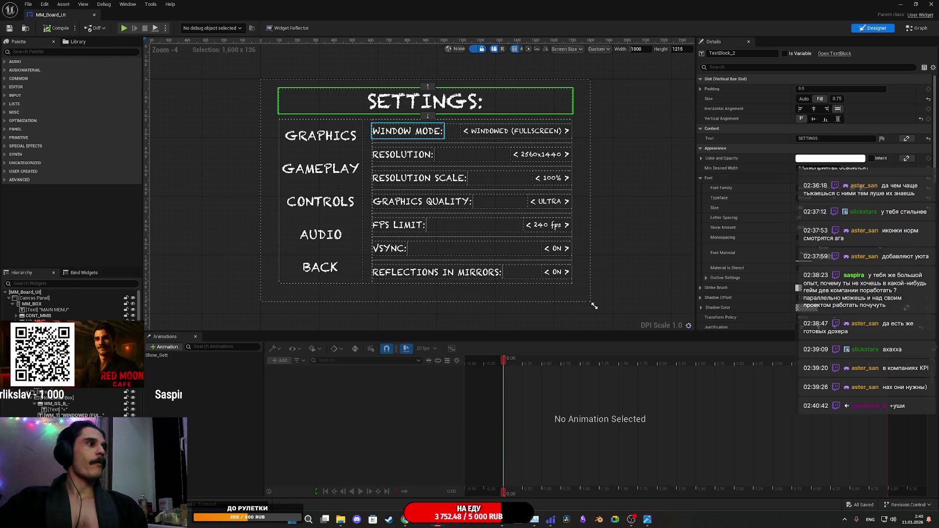
Duplicate the G_VB graphics column, name the copy GP_VB, and hide the original G_VB.
click(284, 196)
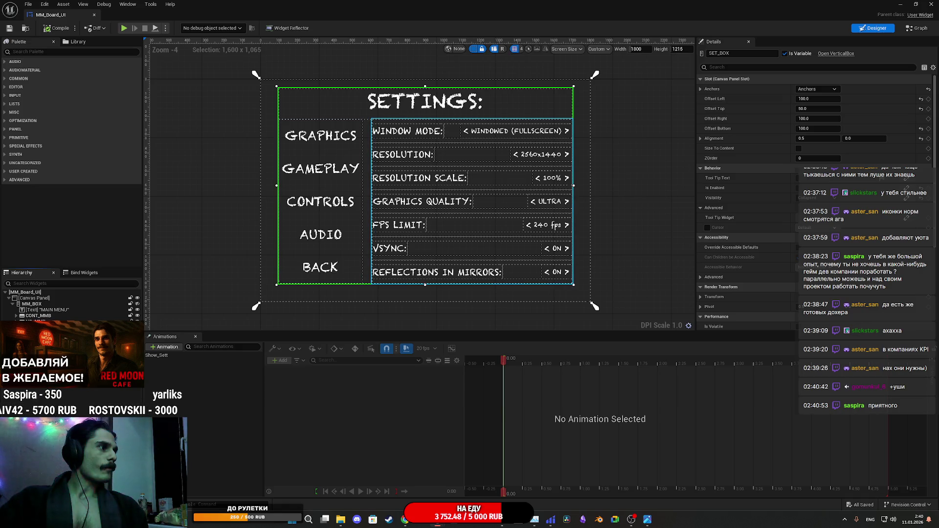
click(472, 201)
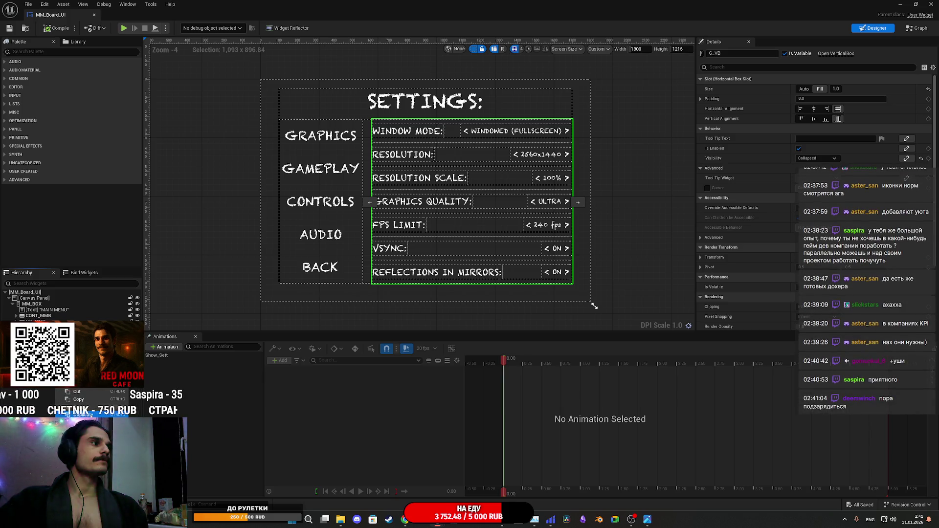
key(ctrl+d)
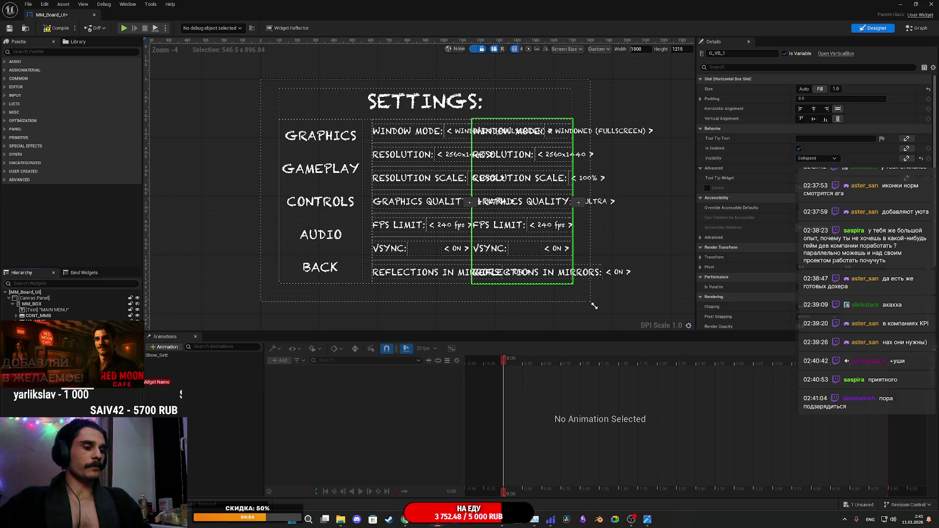
text(GP_VB)
key(Return)
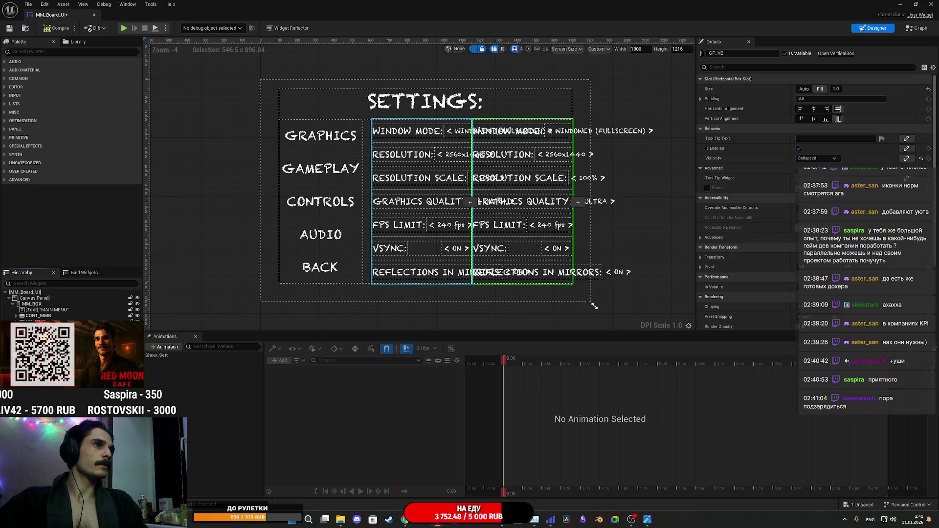
click(136, 367)
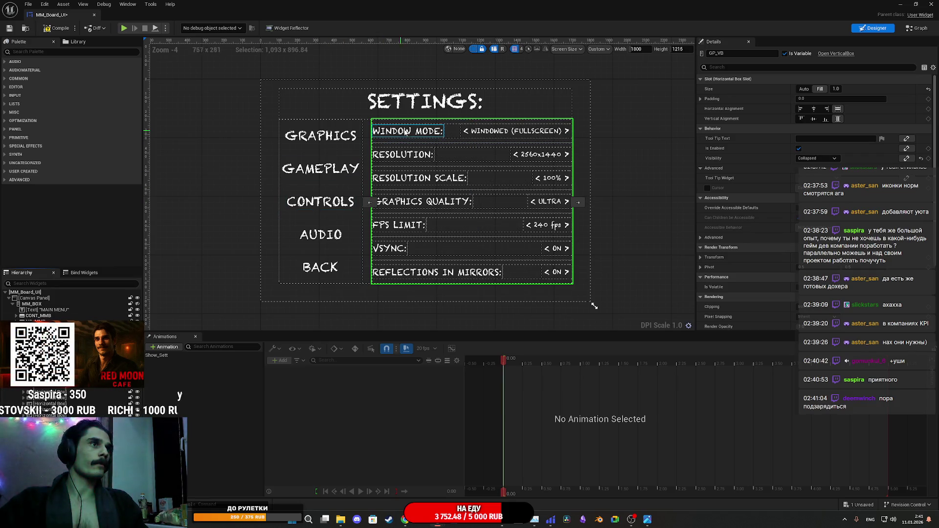
click(408, 132)
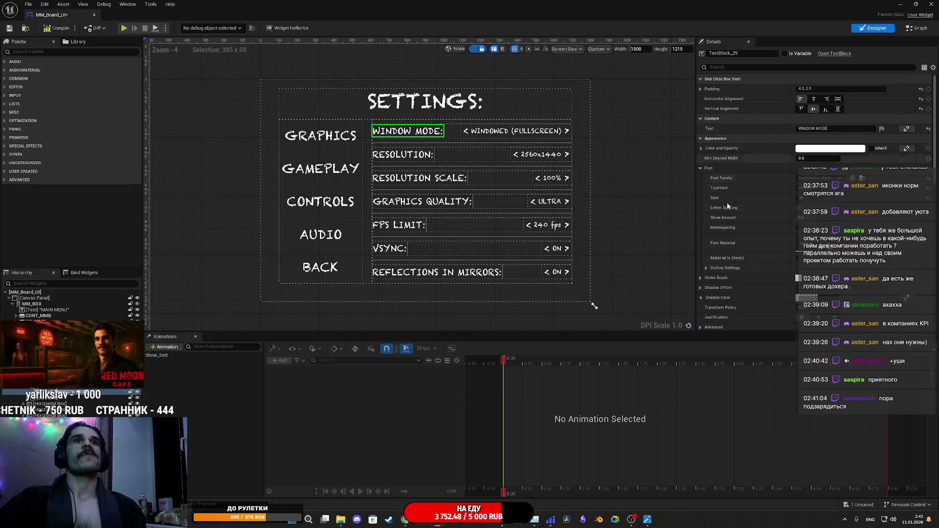
Show the Gameplay Settings reference screenshot in the Photos viewer.
mouse_move(646, 518)
click(655, 482)
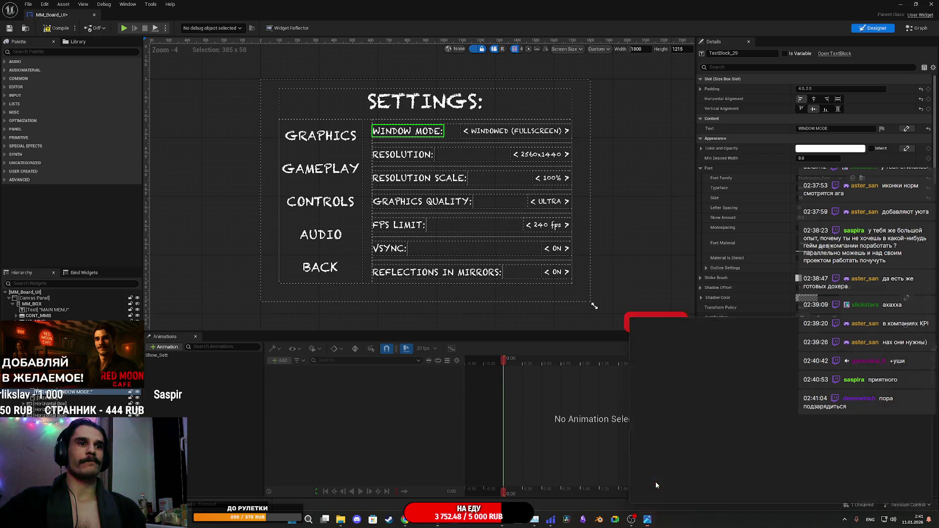
key(Left)
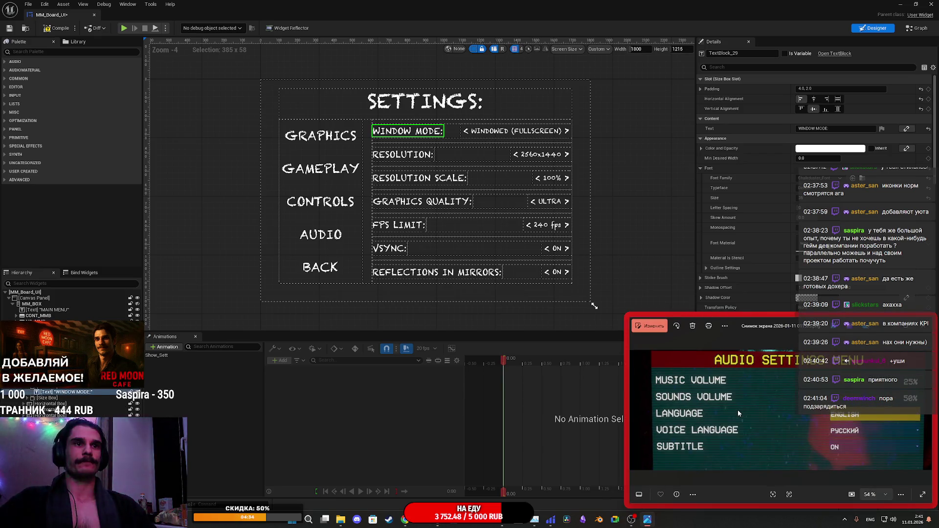
key(Left)
key(Right)
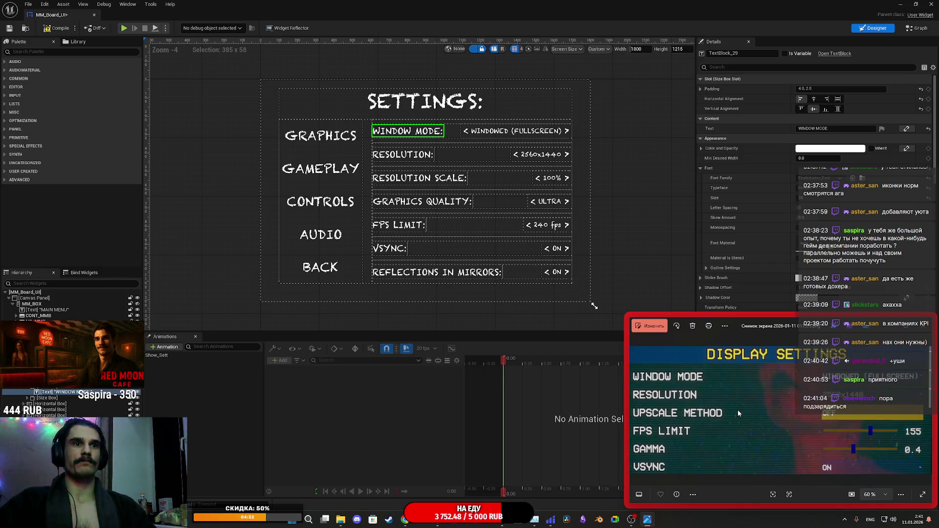
key(Right)
key(Right)
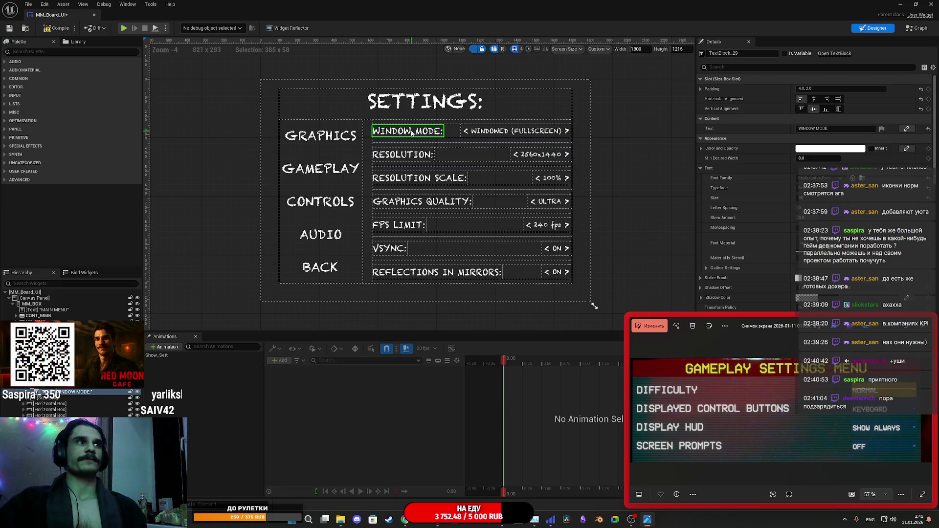
click(827, 129)
Change the first row's WINDOW MODE label to DIFFICULTY:.
text(DIFFICUL:)
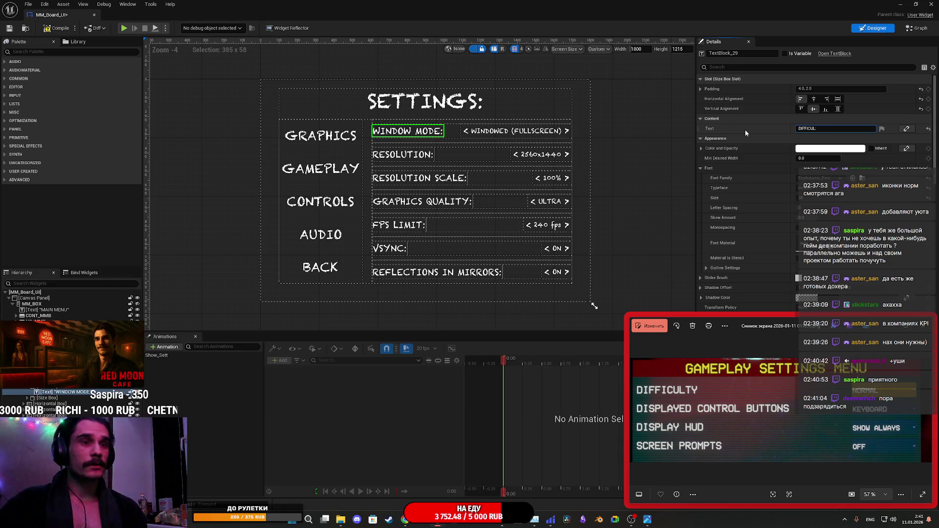
text(TY)
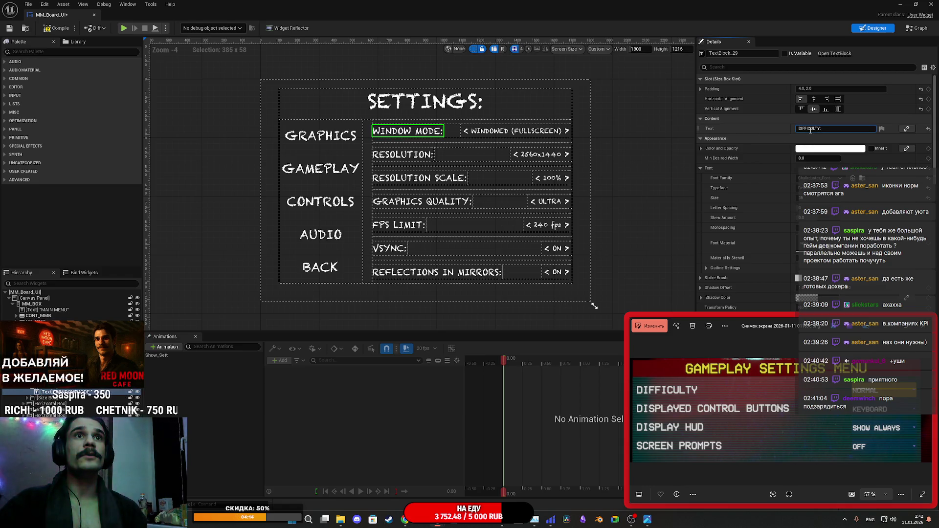
key(Delete)
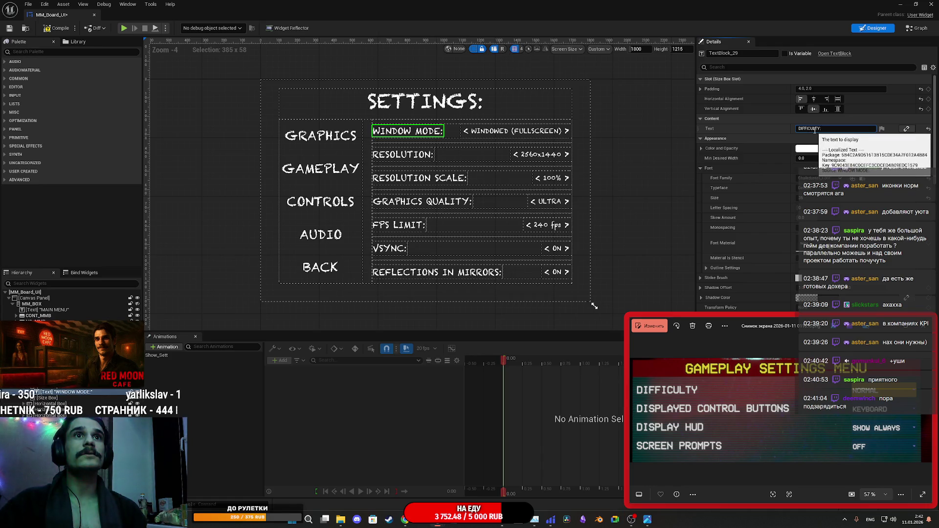
key(BackSpace)
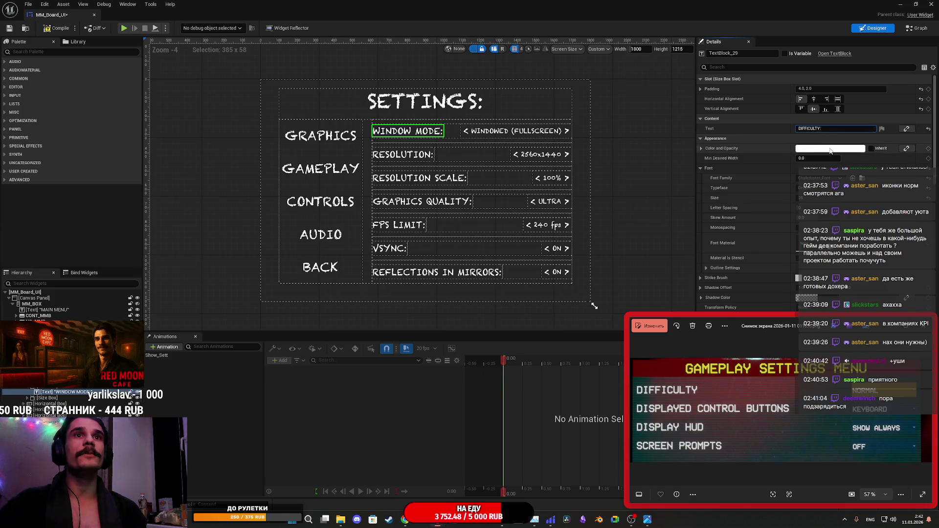
click(526, 132)
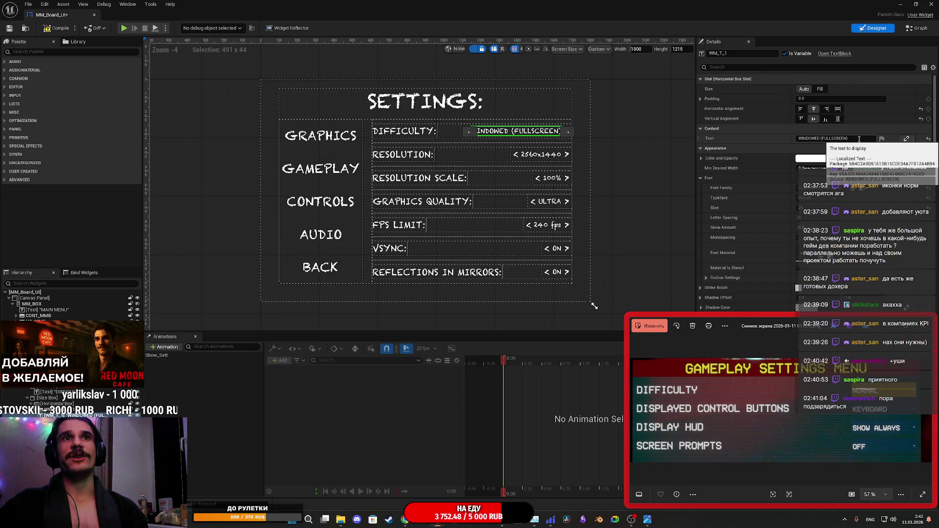
Set the Difficulty row's value text to NORMAL.
click(858, 139)
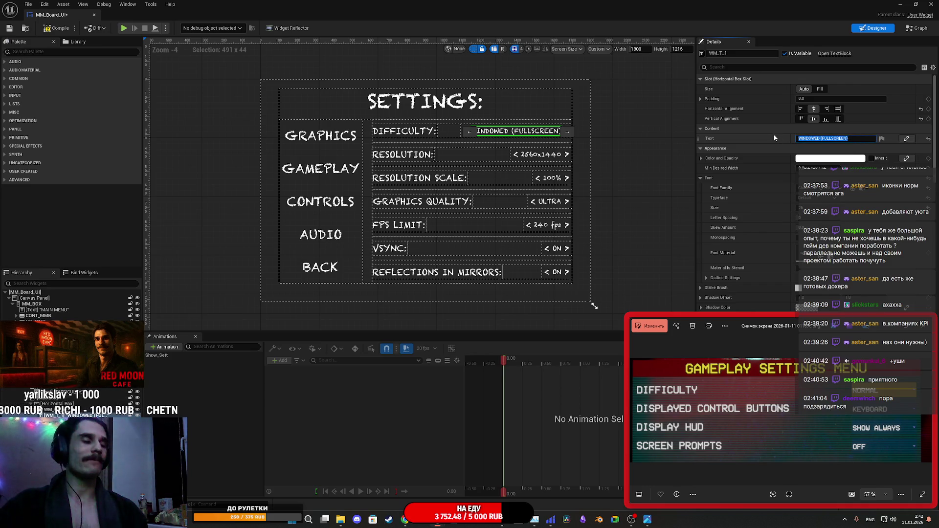
text(N)
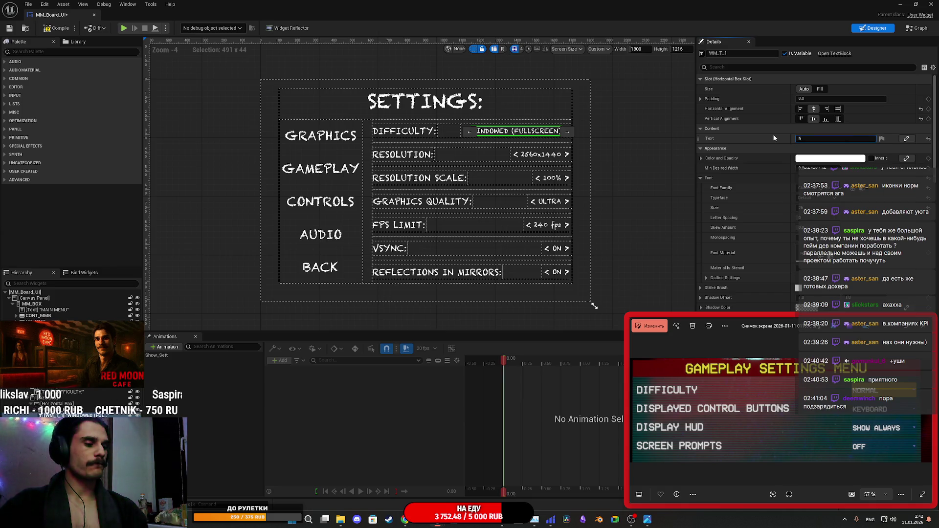
text(ORMAL)
key(Return)
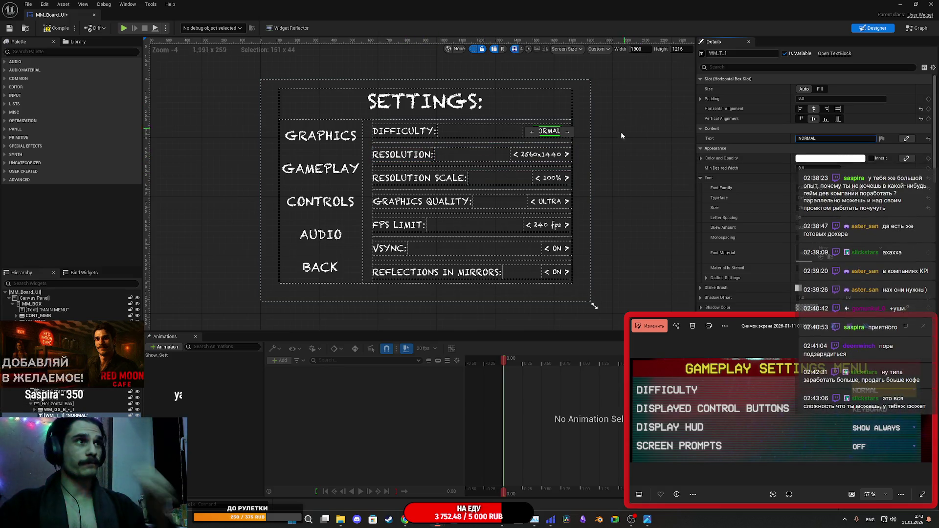
Trim the Difficulty value text widget's name in the Details panel.
click(739, 53)
key(BackSpace)
key(BackSpace)
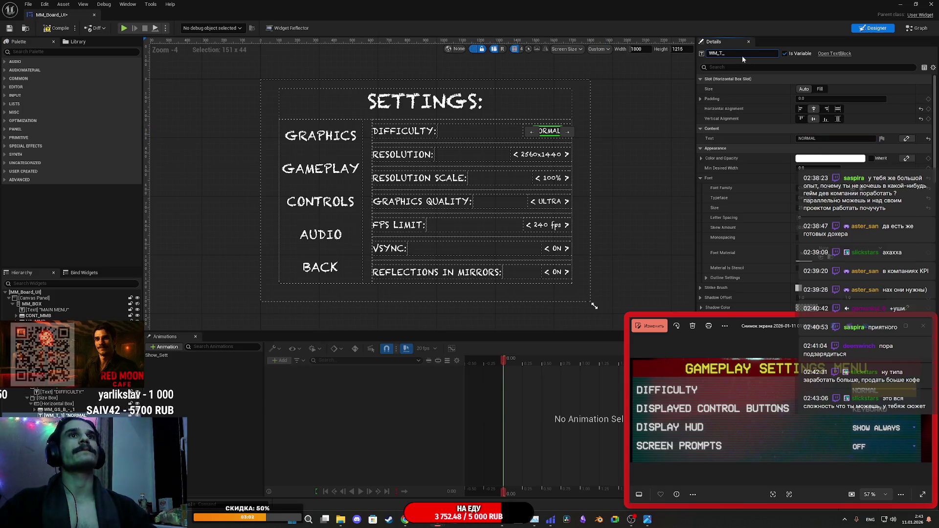
key(Left)
key(Left)
key(BackSpace)
key(BackSpace)
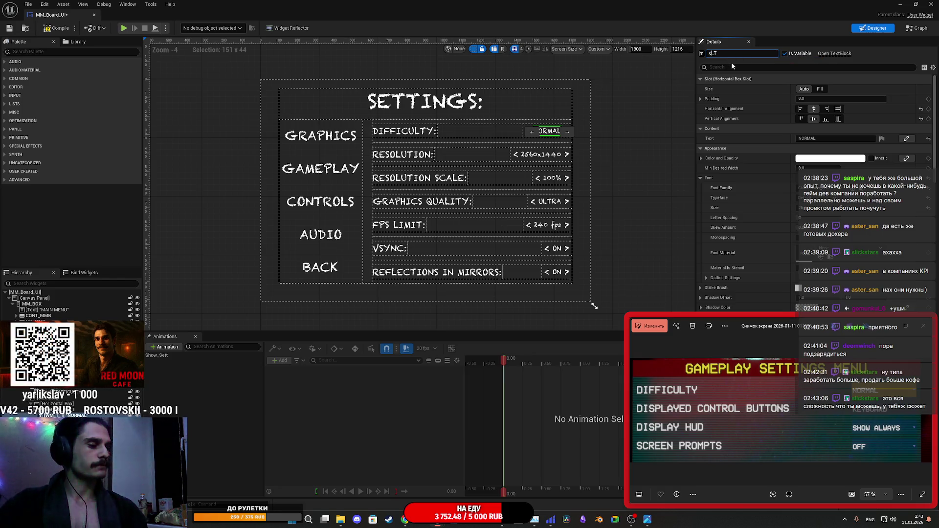
key(BackSpace)
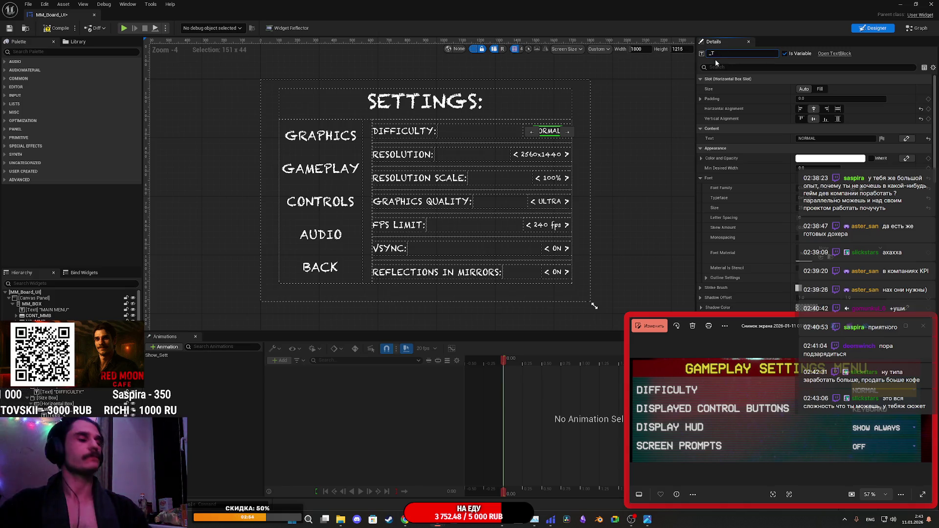
Rename the Difficulty left arrow button to D_GP_B_-.
click(524, 136)
click(749, 54)
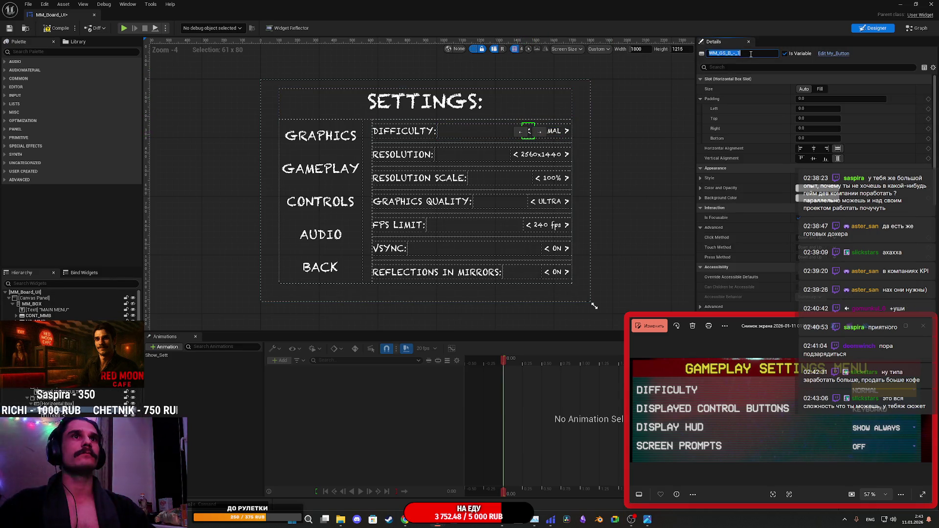
drag(750, 55, 706, 54)
text(D_G)
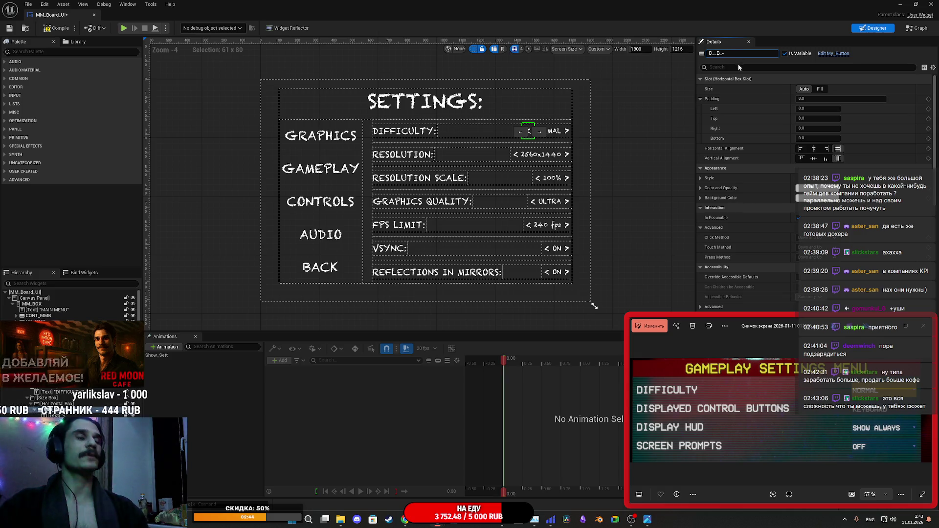
text(P)
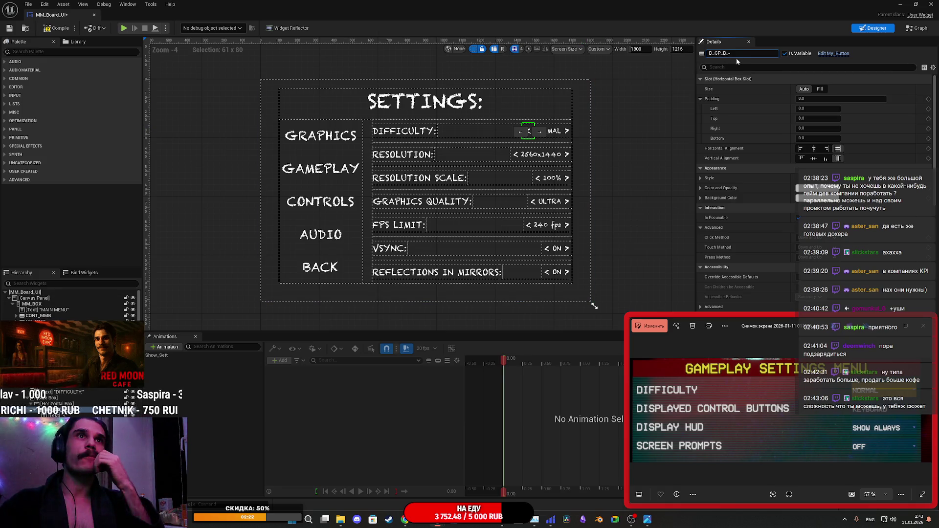
click(570, 138)
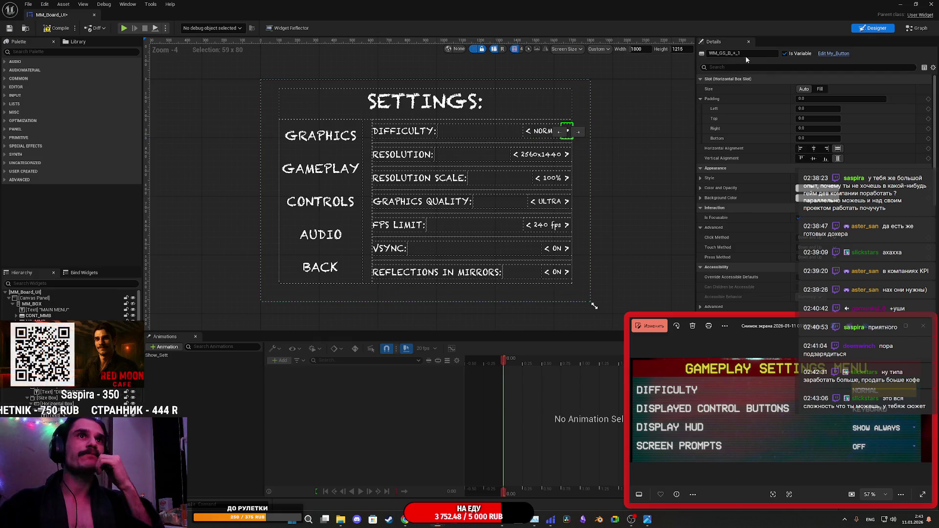
Rename the Difficulty right arrow button to D_GP_B_+_1.
click(528, 133)
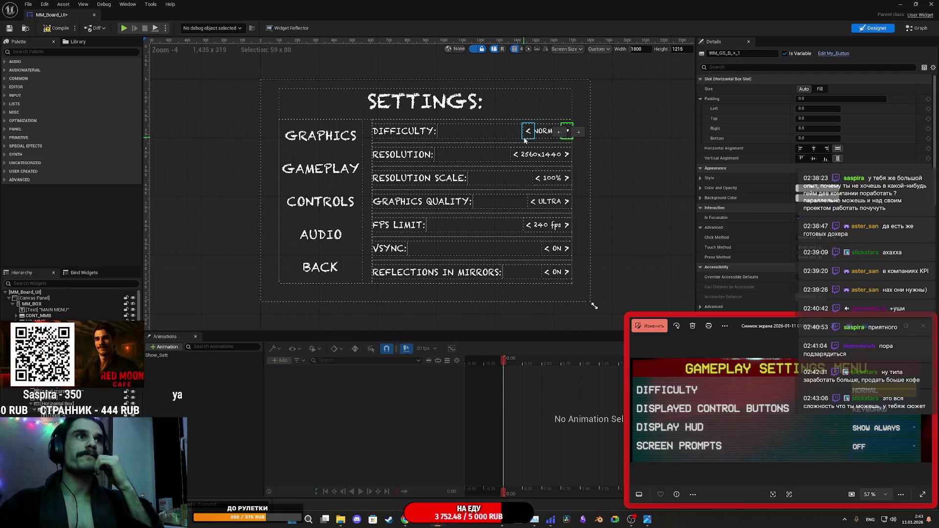
click(723, 54)
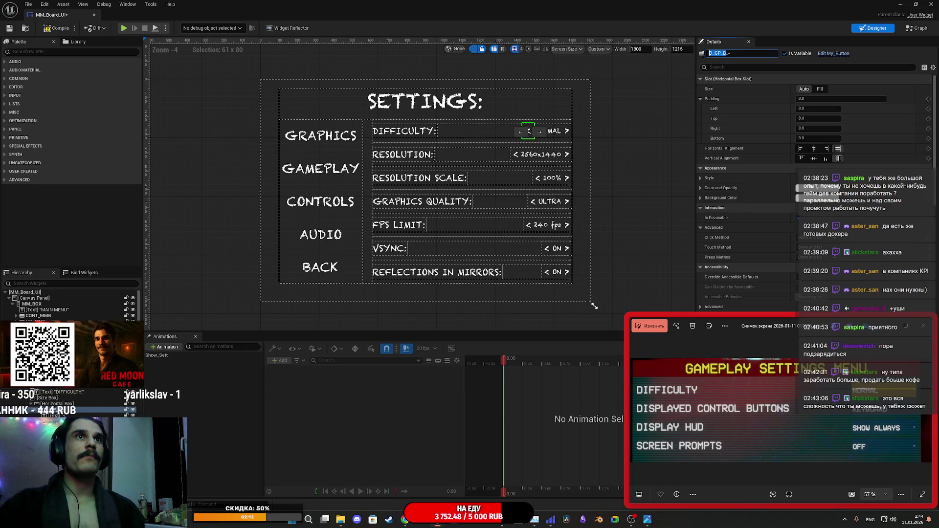
click(570, 137)
double_click(731, 53)
text(D_GP_B_+_1)
click(750, 54)
key(Return)
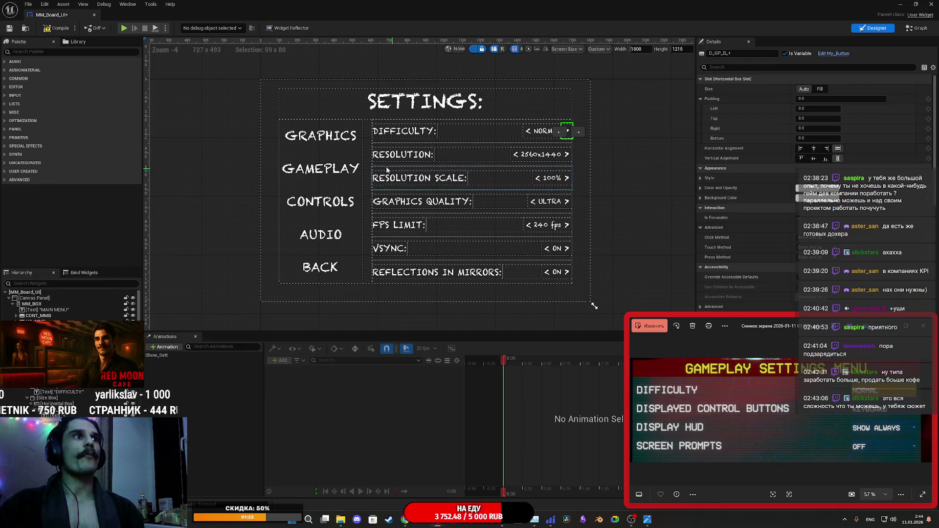
click(402, 154)
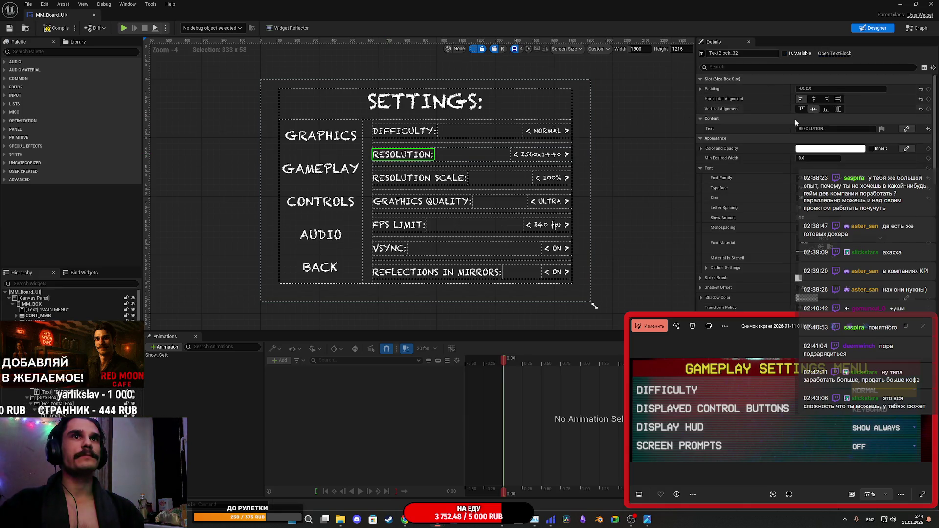
Change the second row's label text from RESOLUTION: to DISPLAY HUD:.
click(811, 129)
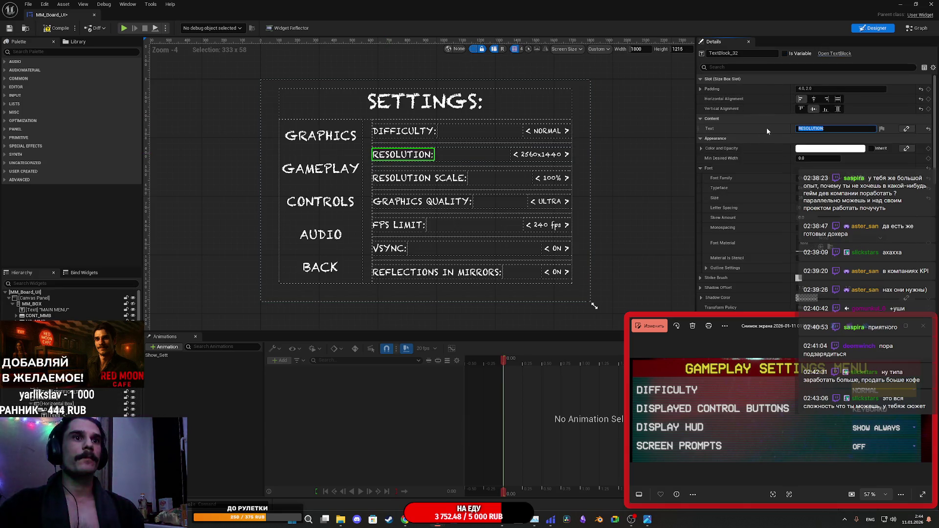
text(DIS)
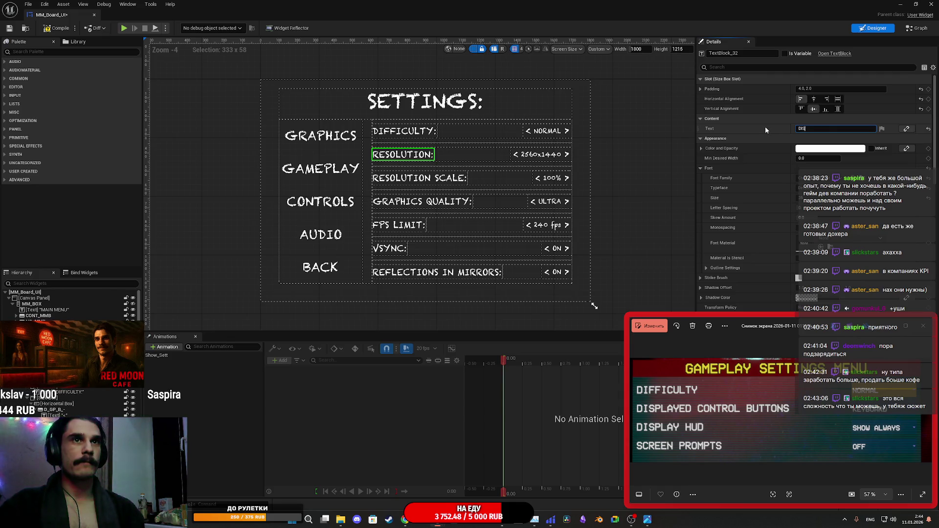
text(PL:)
text(Y HUD)
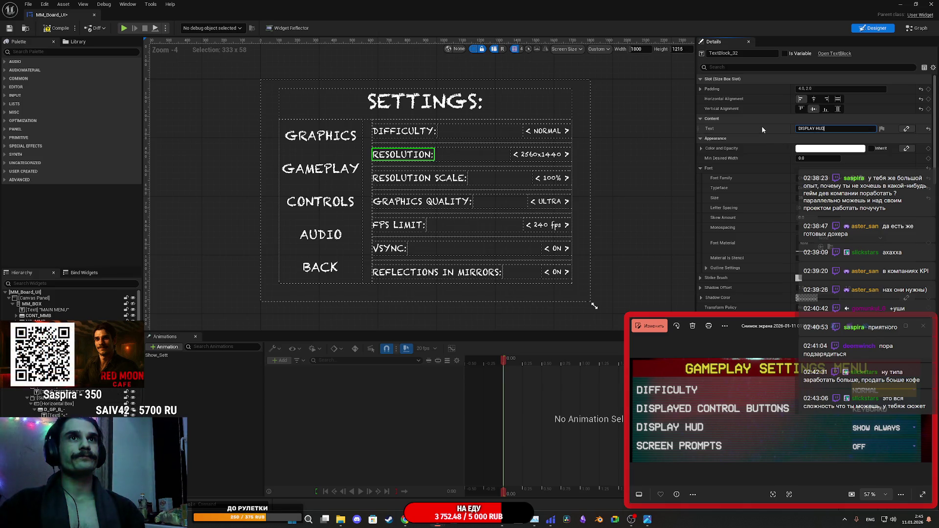
key(Return)
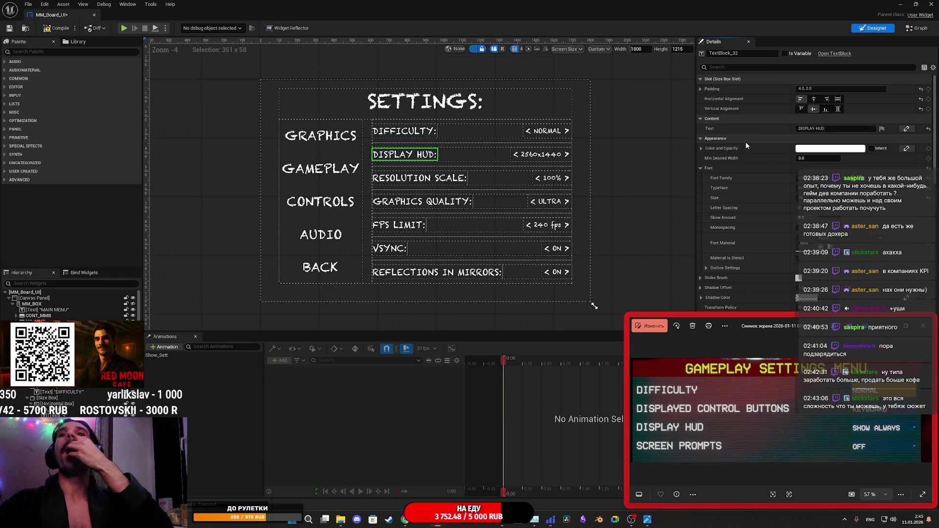
Rename the Display HUD right arrow button to DH_GP_B_+.
click(567, 155)
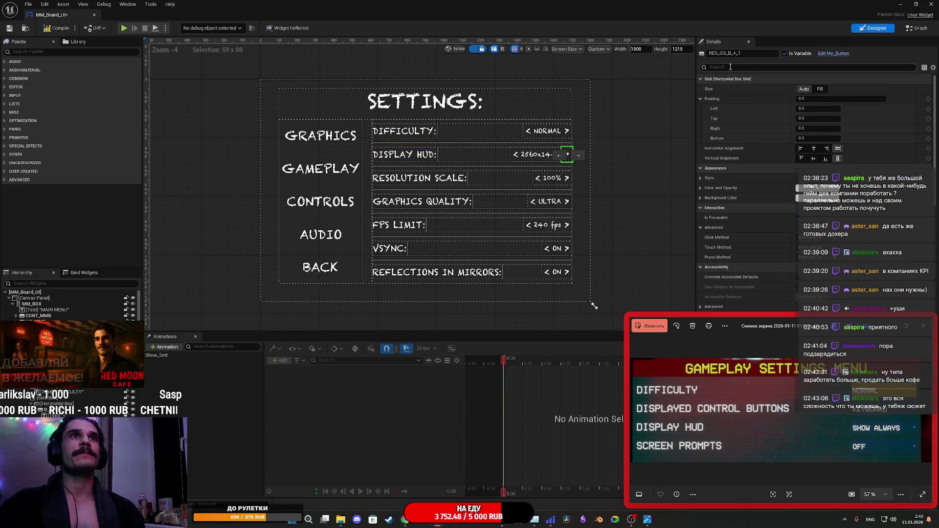
click(741, 55)
click(753, 53)
key(BackSpace)
key(BackSpace)
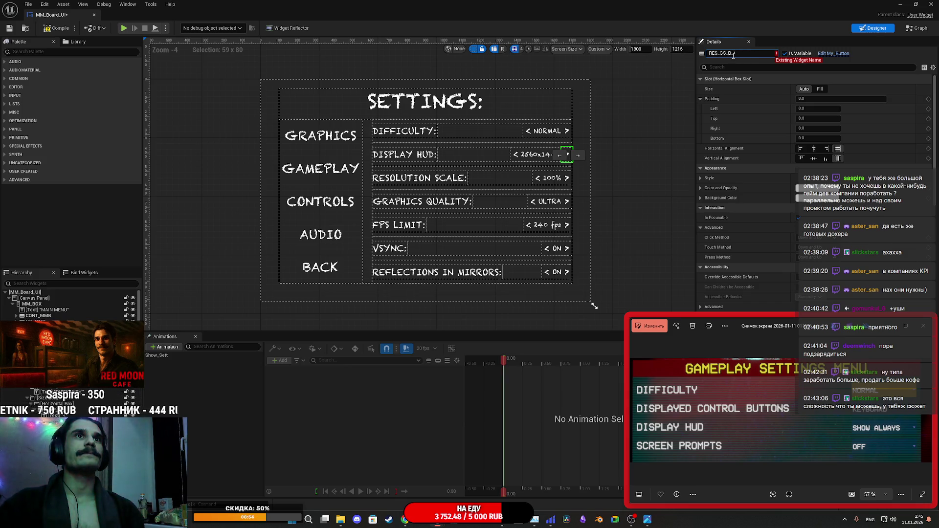
text(D_GP)
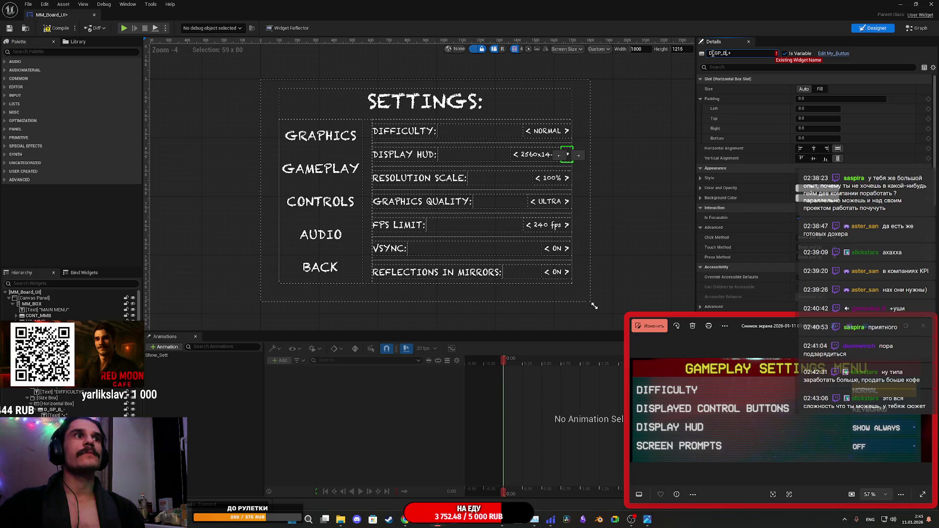
text(H)
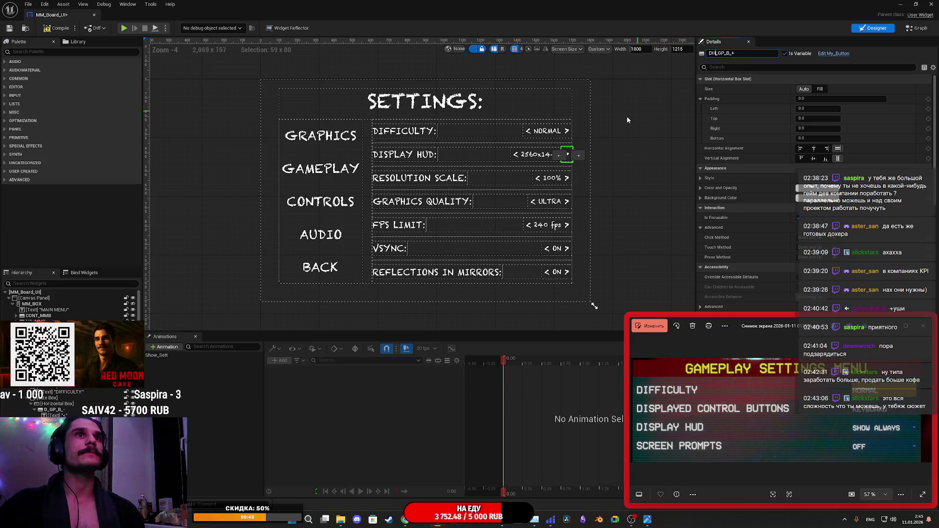
Rename the Display HUD left arrow to DH_GP_B_- and set its value to SHOW.
click(515, 155)
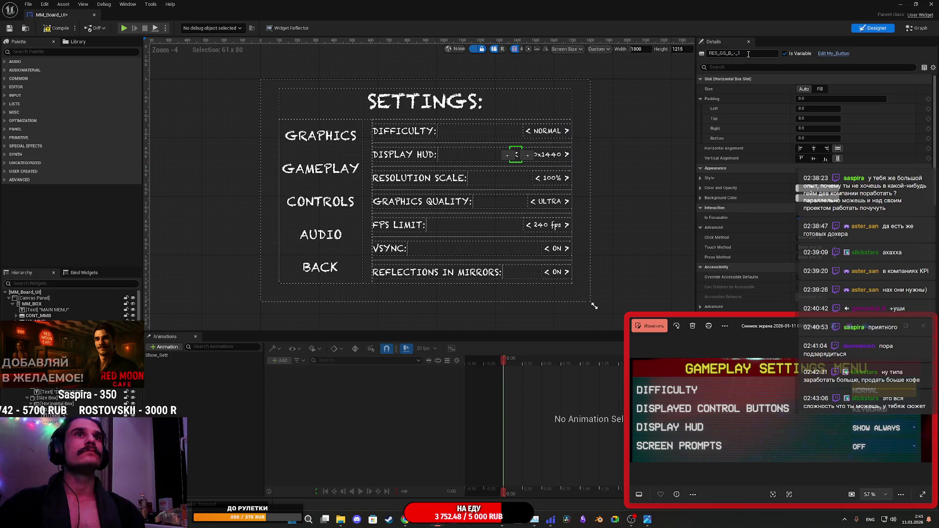
drag(731, 53, 708, 53)
text(D_GP)
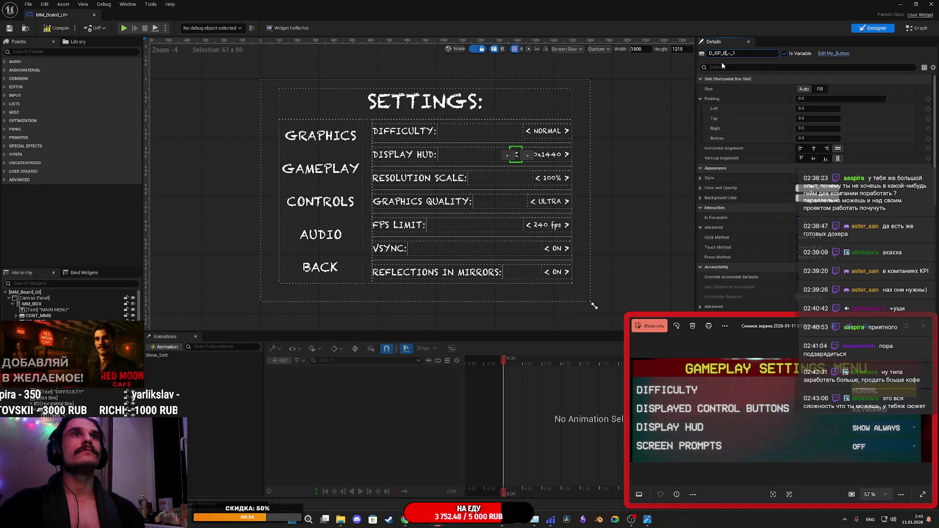
text(H)
key(BackSpace)
key(BackSpace)
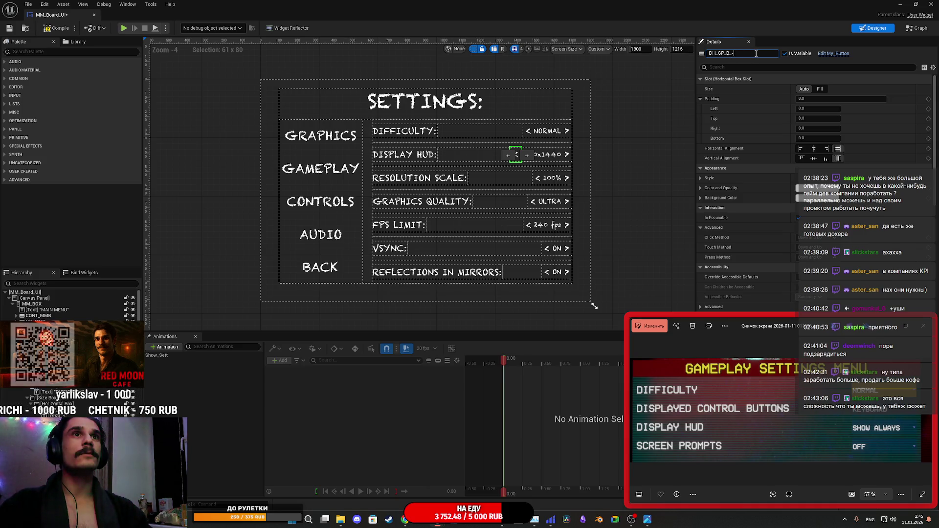
key(Return)
click(545, 159)
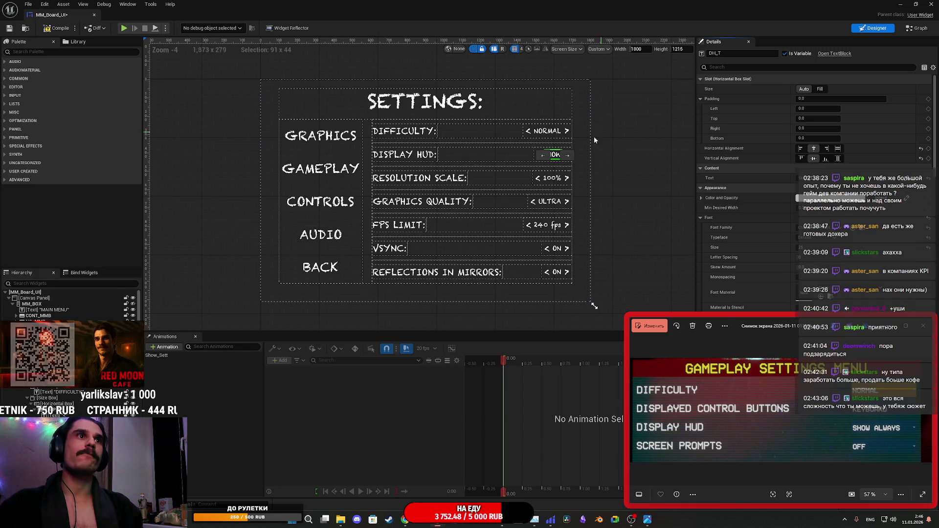
click(632, 171)
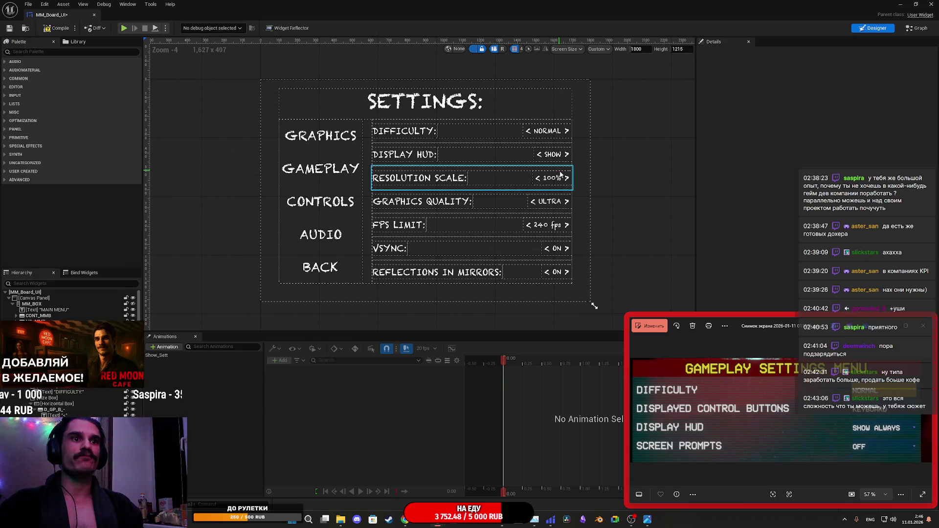
click(419, 178)
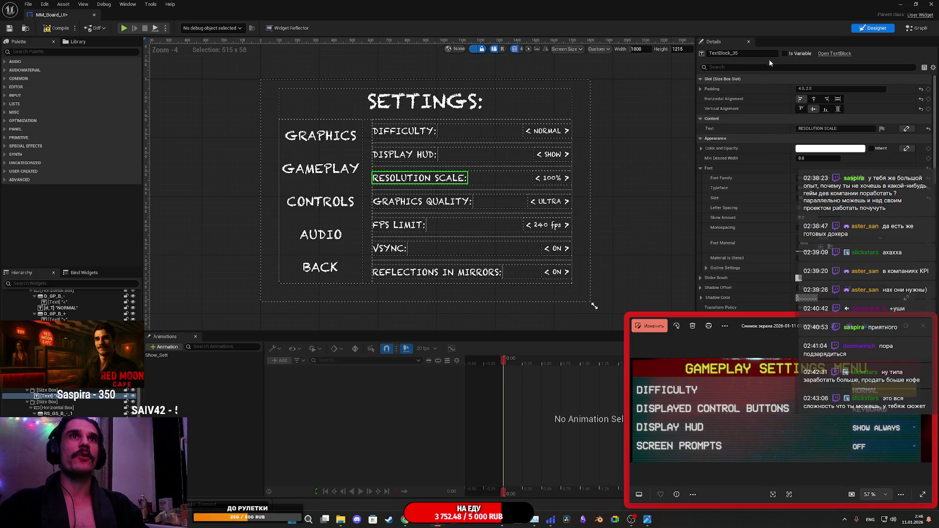
Replace the RESOLUTION SCALE: label text with SCREEN PROMPTS:.
drag(835, 129, 753, 127)
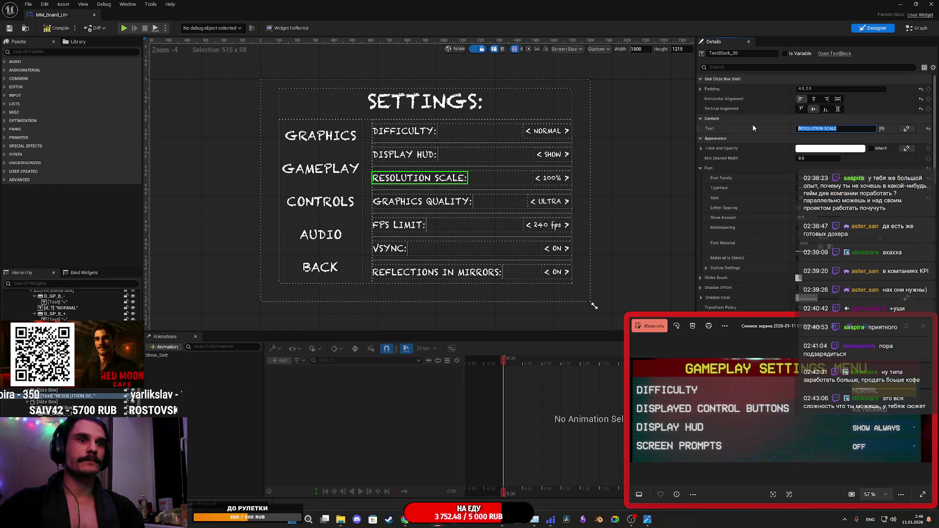
text(SCREEN PROM)
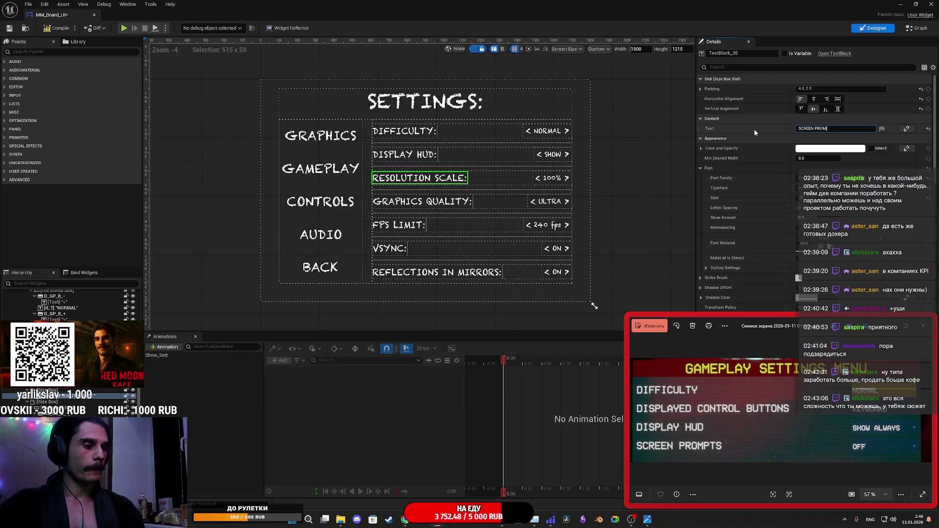
text(PTS:)
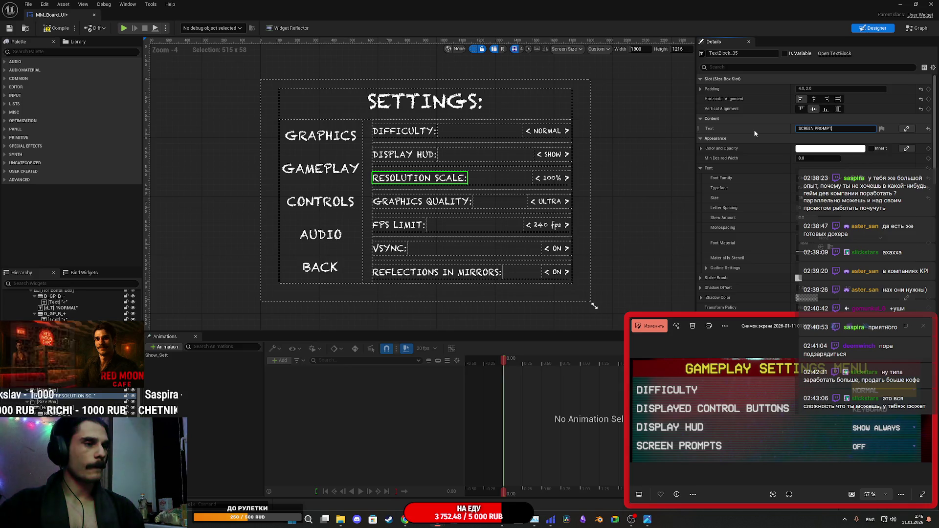
key(Return)
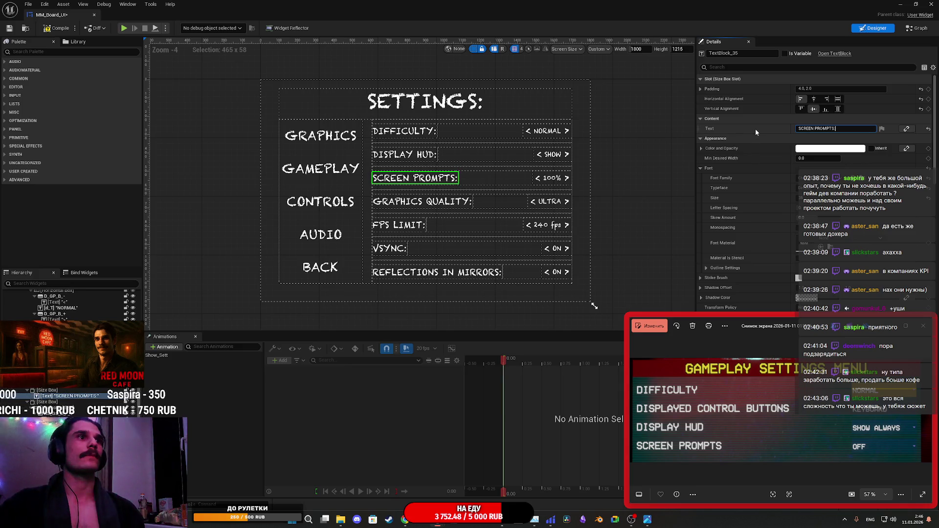
Start replacing the row's 100% value with OFF.
click(554, 183)
drag(811, 139, 772, 138)
text(P)
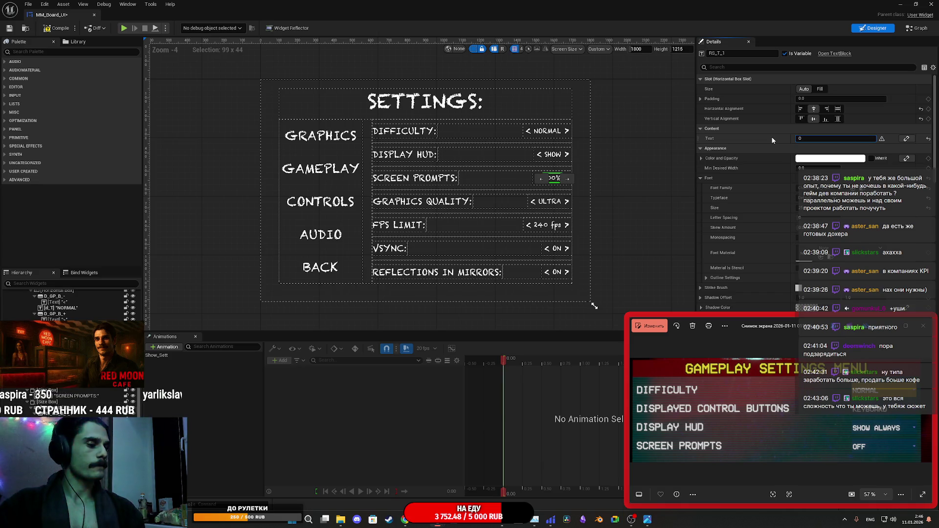
text(FF)
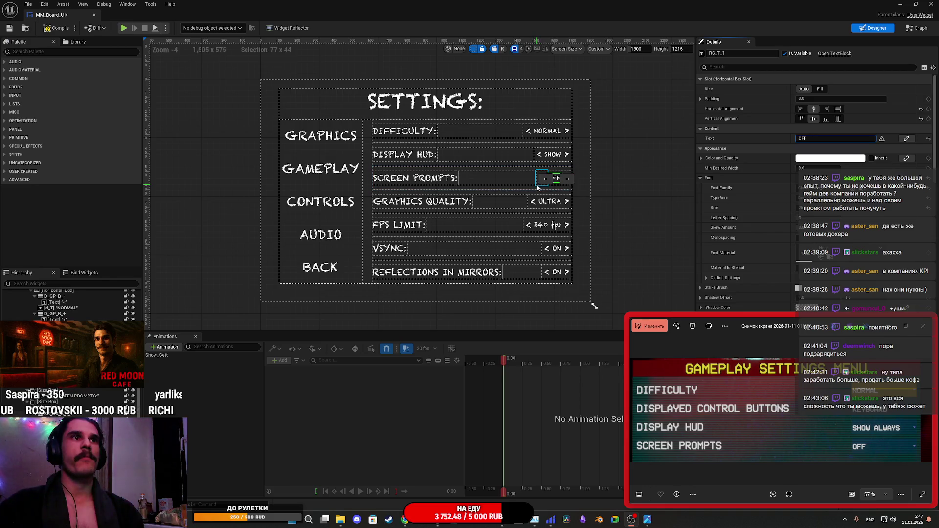
Rename the Screen Prompts left arrow button to SP_GP_B_-.
click(537, 184)
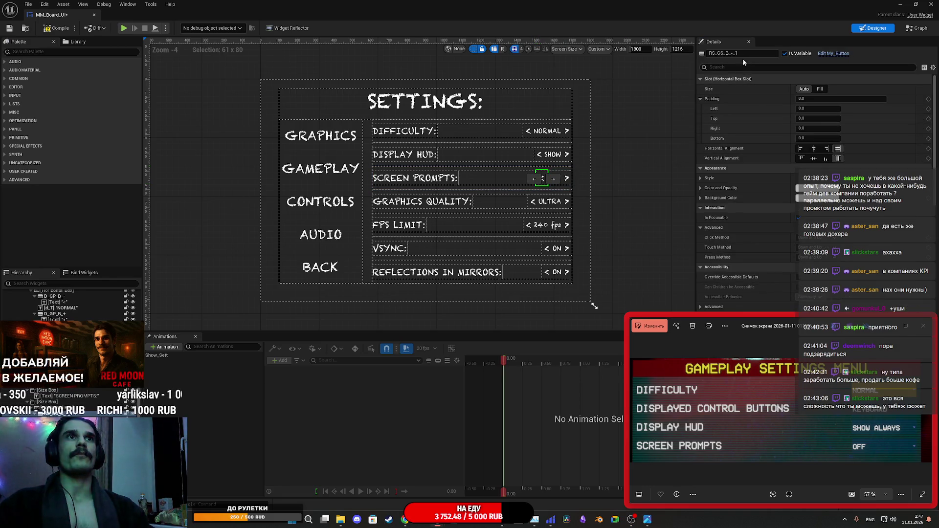
key(BackSpace)
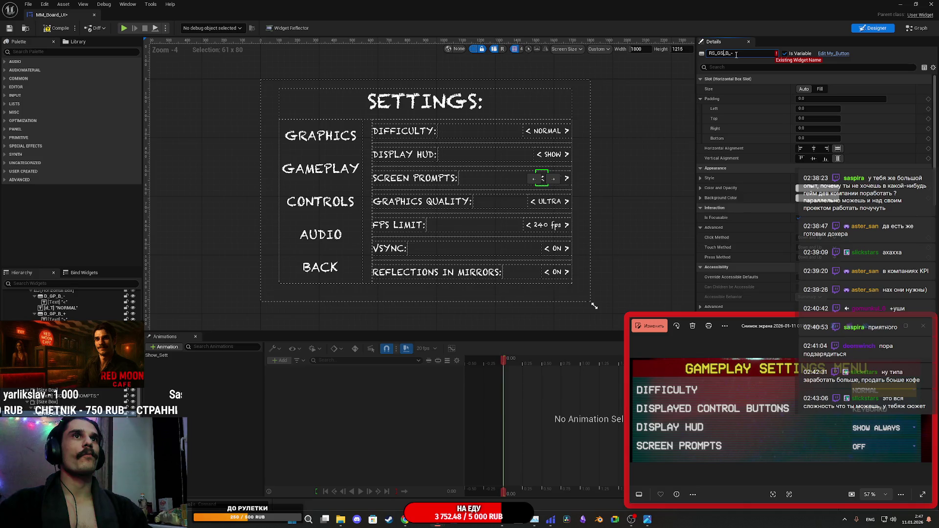
key(ctrl+a)
text(D_GP_B_-)
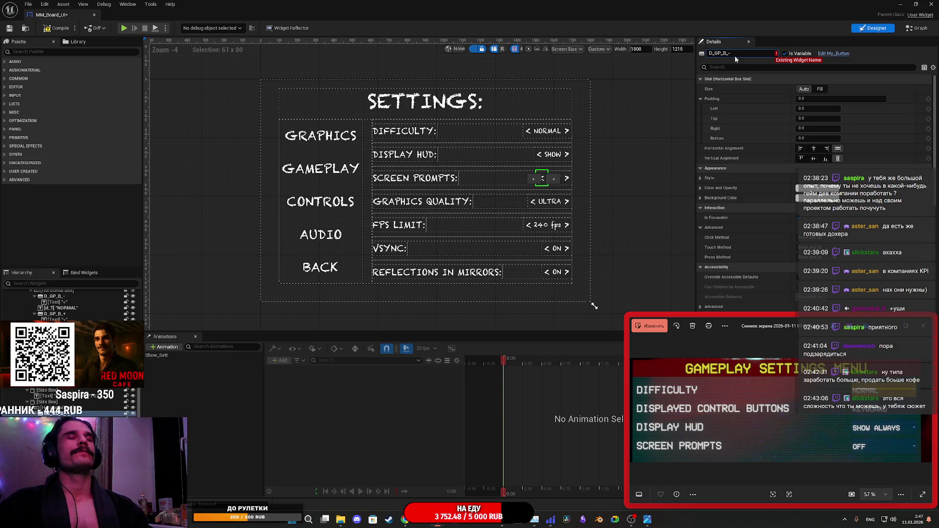
key(Home)
key(Delete)
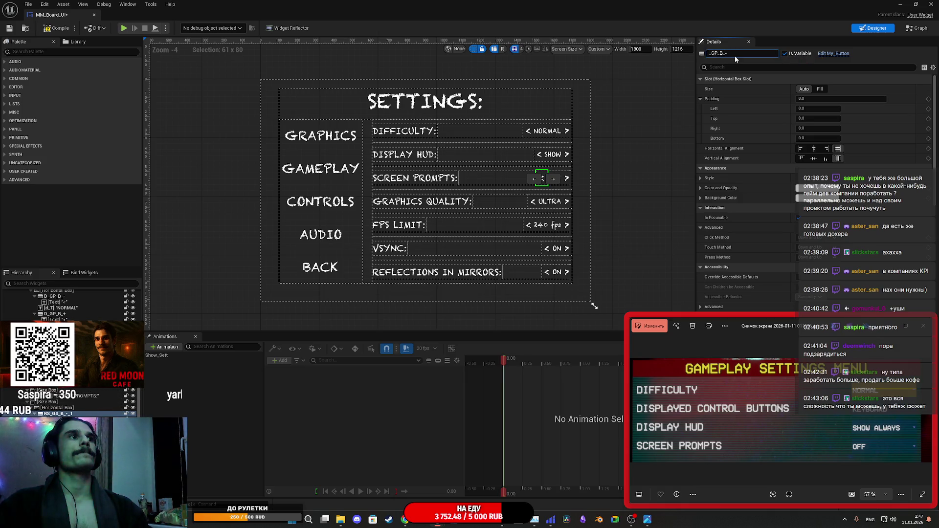
text(SP)
key(Return)
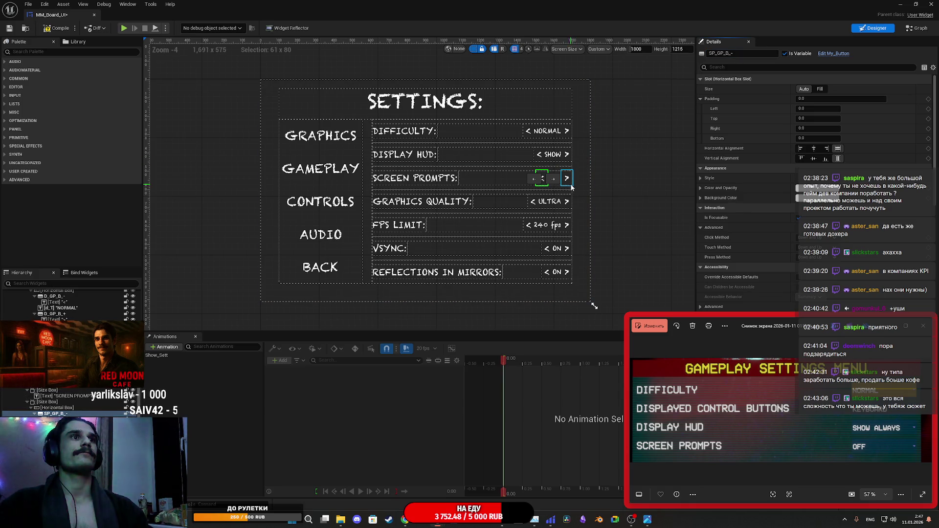
Rename the Screen Prompts right arrow button to SP_GP_B_+.
click(571, 184)
click(746, 54)
key(BackSpace)
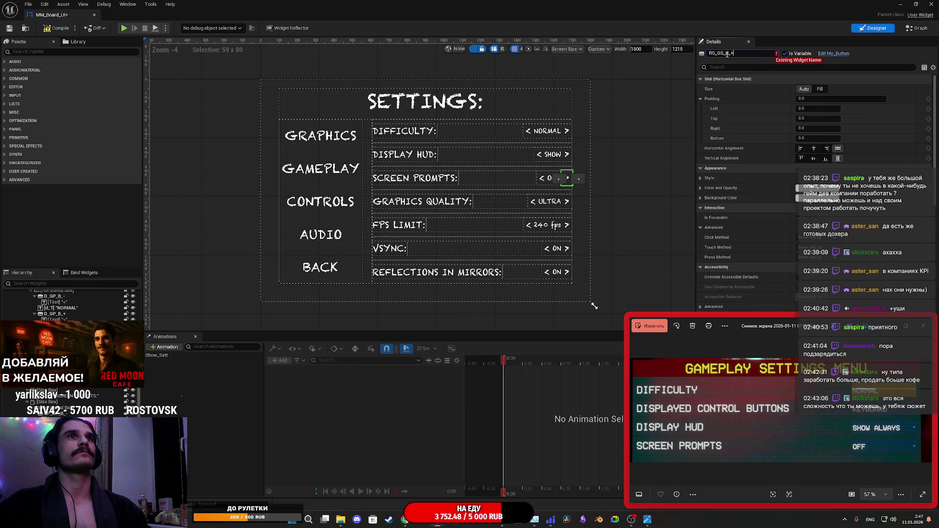
double_click(728, 54)
text(D_GP_B_+)
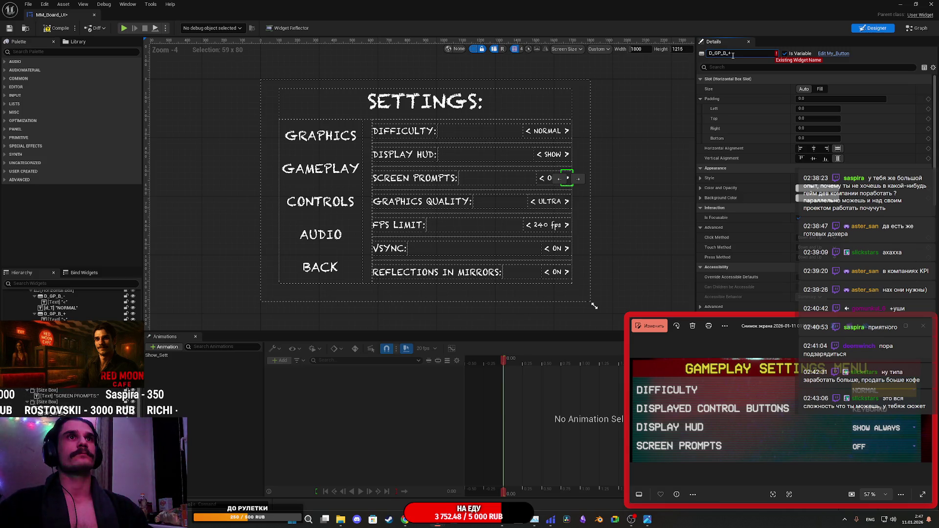
key(Home)
key(Delete)
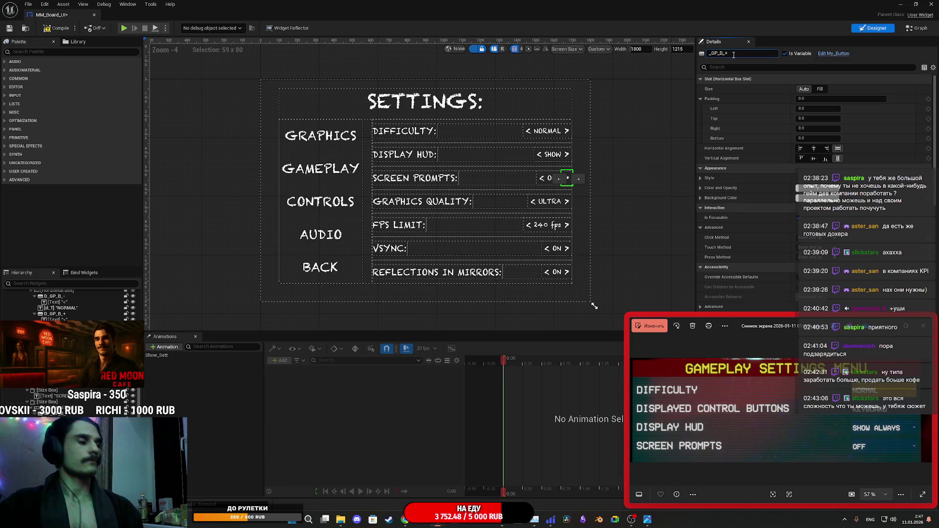
text(SP)
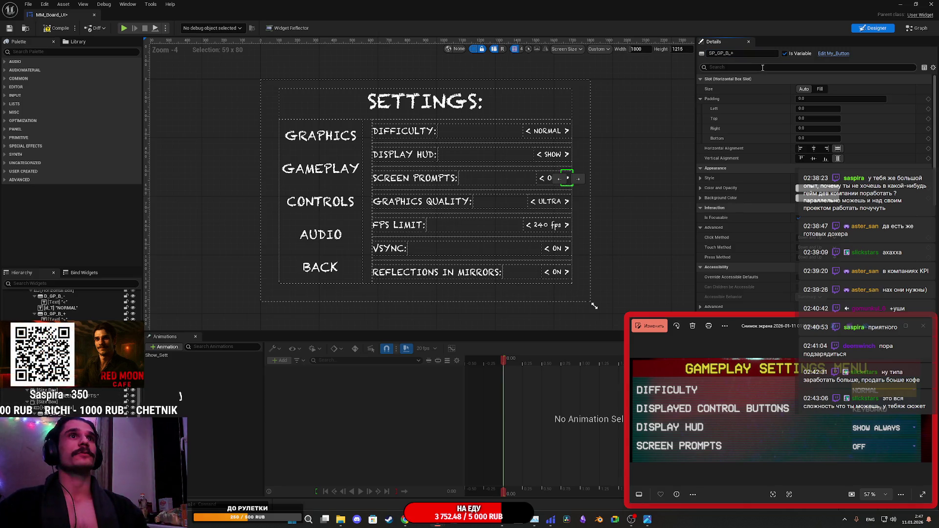
Remove the trailing _1 and fix the prefix of the Screen Prompts value text's name.
click(550, 180)
click(735, 54)
key(BackSpace)
key(BackSpace)
key(Left)
key(Left)
key(BackSpace)
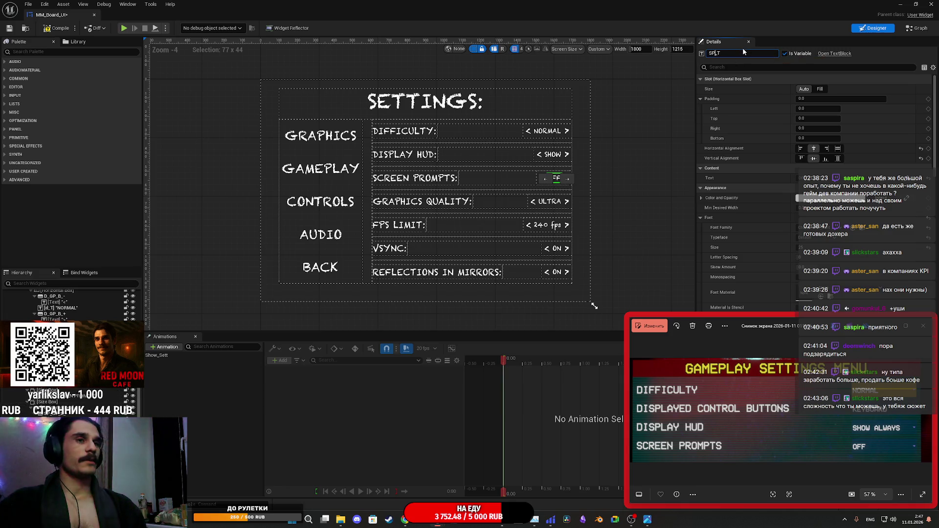
click(630, 189)
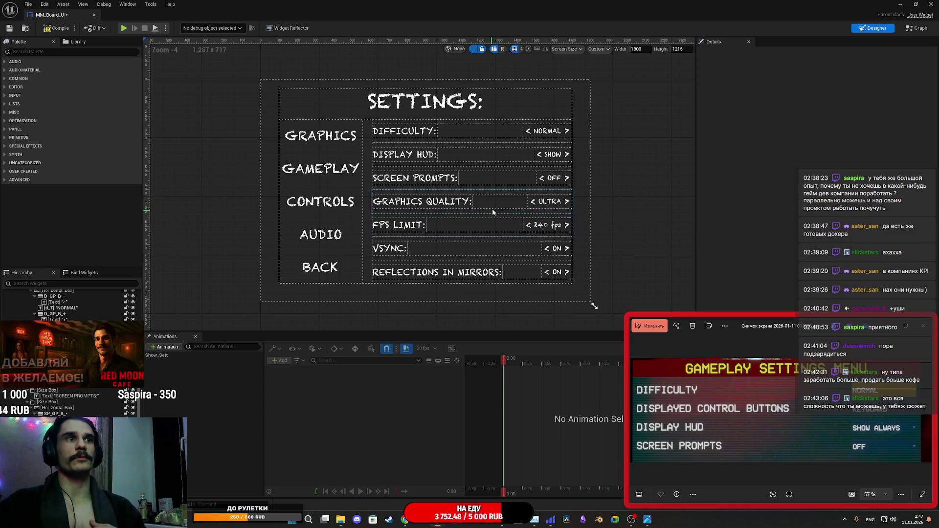
Multi-select the Graphics Quality, FPS Limit, VSync and Reflections in Mirrors rows and delete them.
click(478, 212)
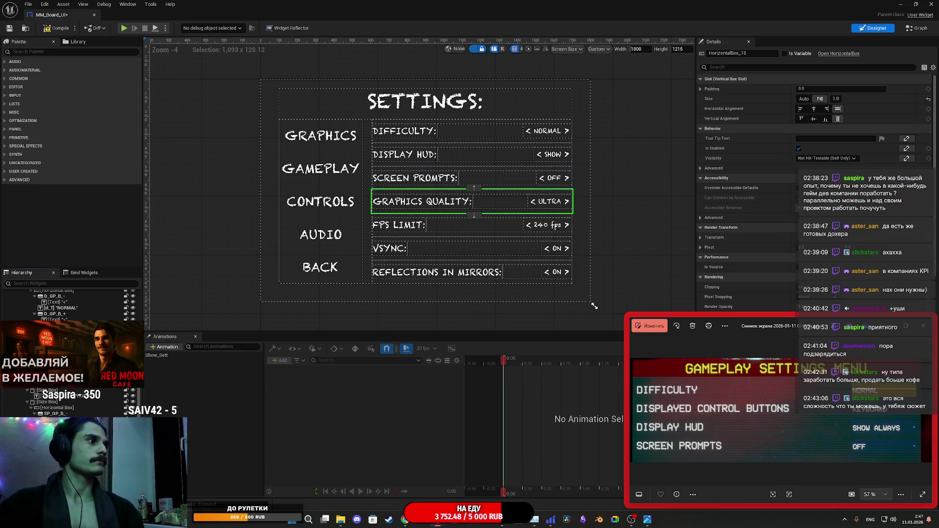
scroll(73, 304, up, 2)
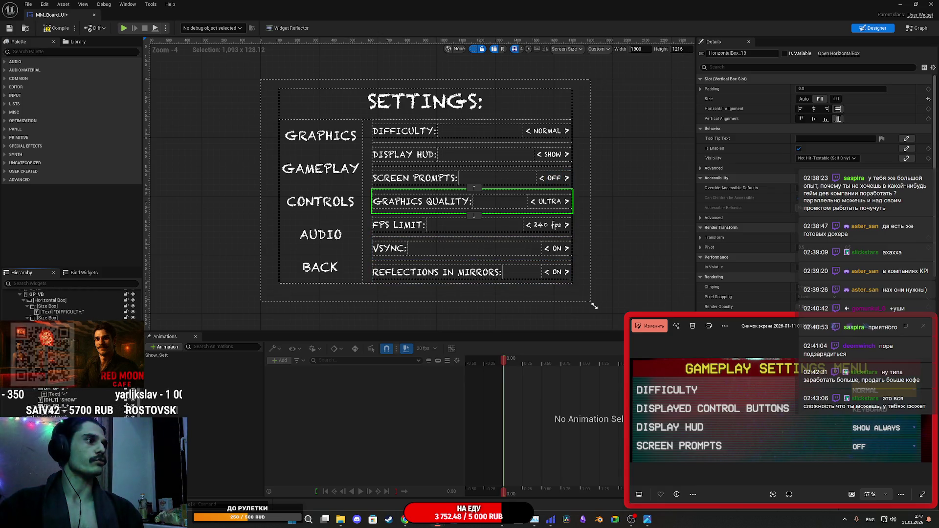
right_click(44, 305)
mouse_move(73, 315)
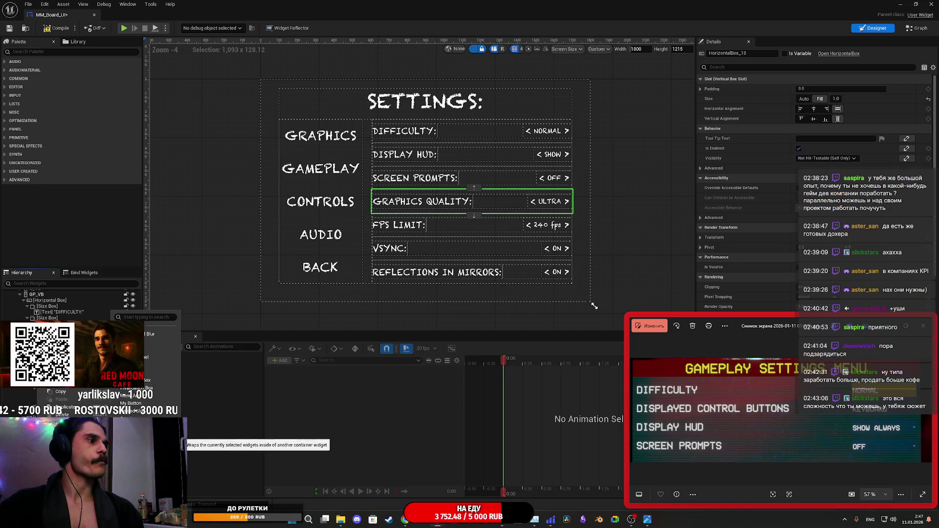
key(Escape)
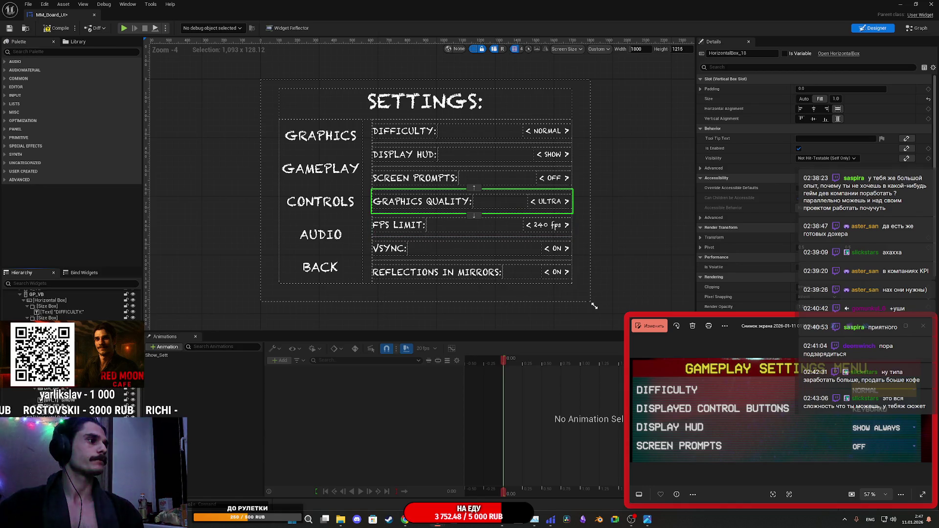
ctrl+click(440, 272)
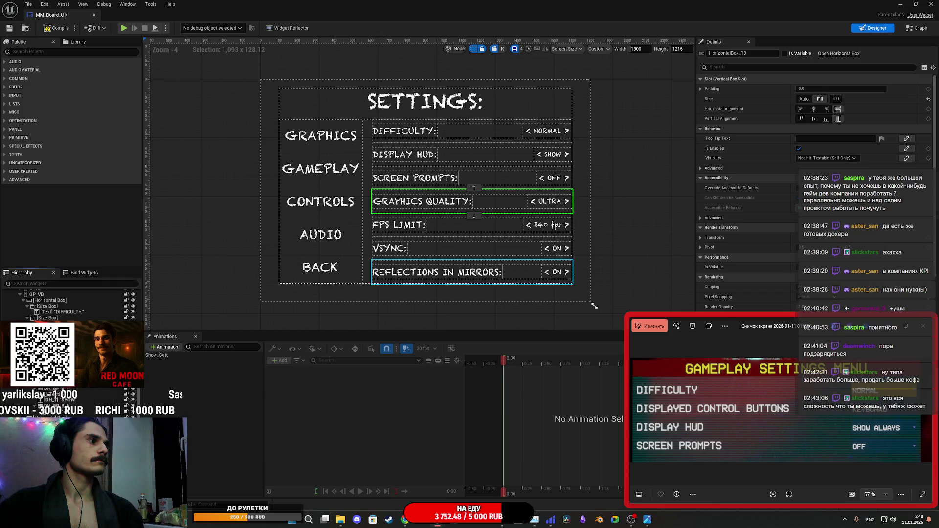
ctrl+click(440, 225)
ctrl+click(440, 248)
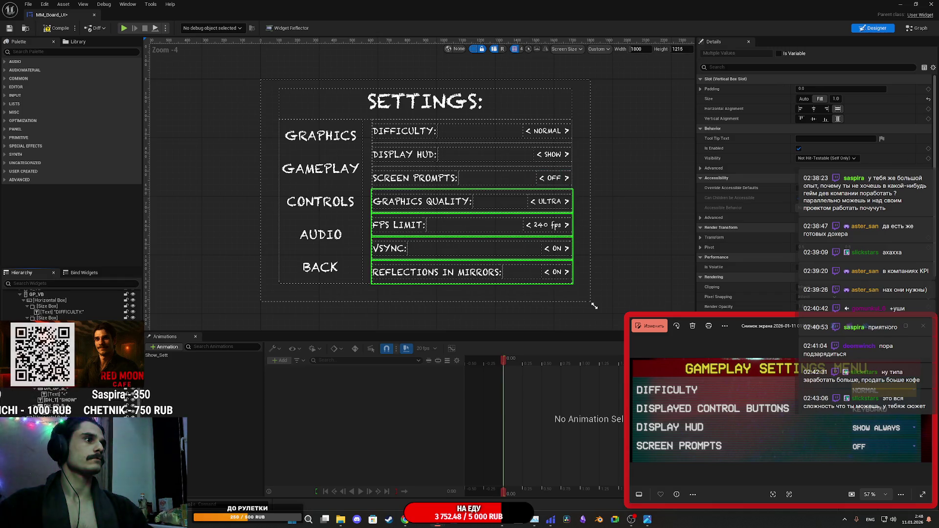
key(Delete)
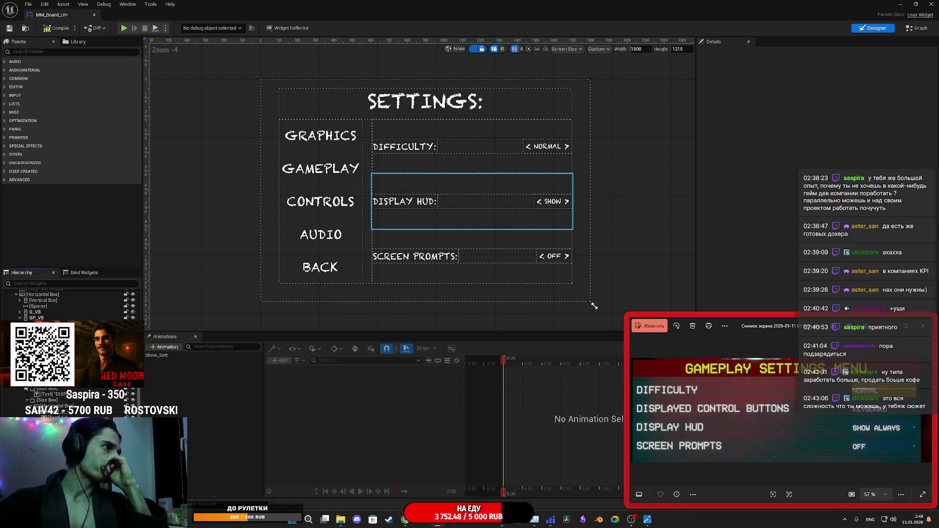
Set the Difficulty, Display HUD and Screen Prompts rows' slot Size to Auto, keeping graphics rows hidden.
scroll(36, 393, up, 5)
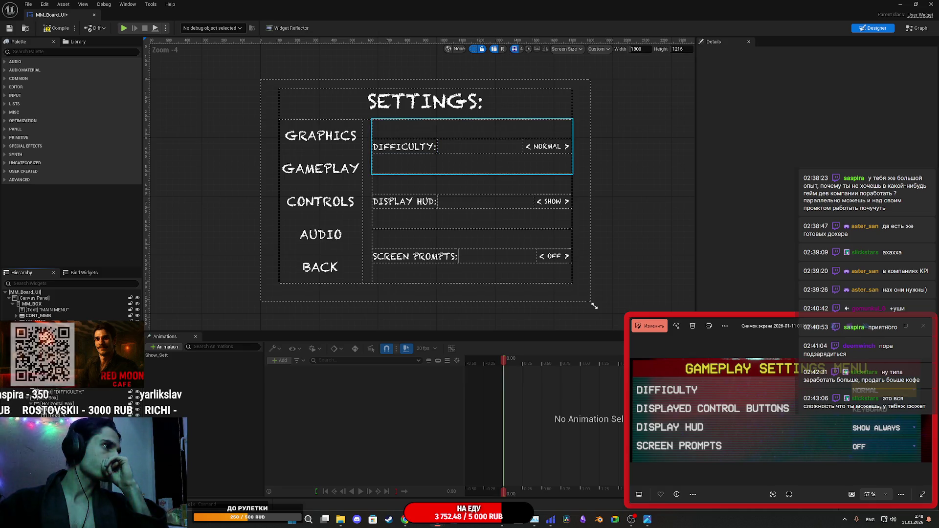
click(46, 394)
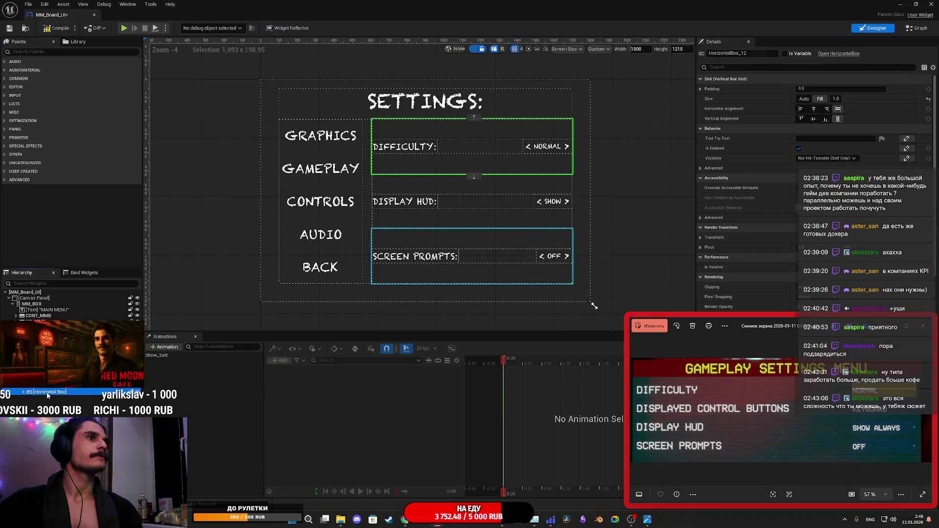
shift+click(46, 403)
click(837, 119)
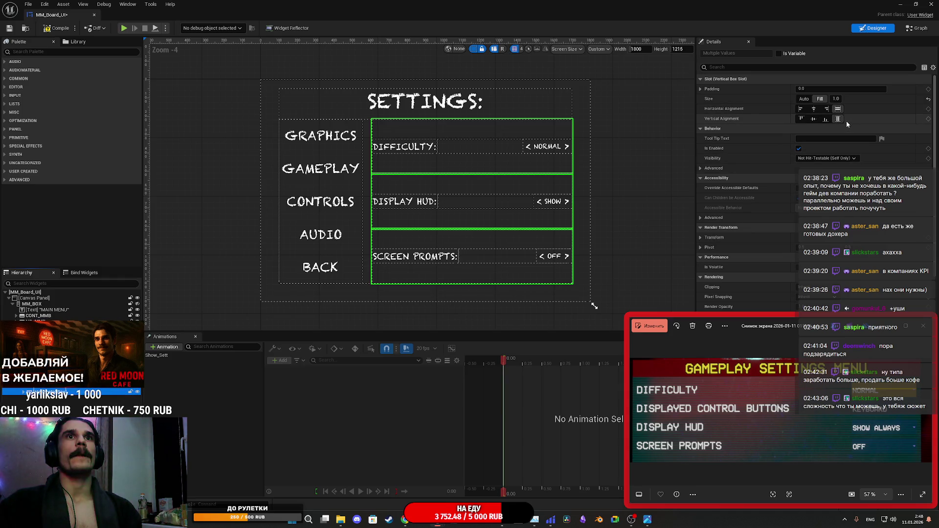
click(804, 99)
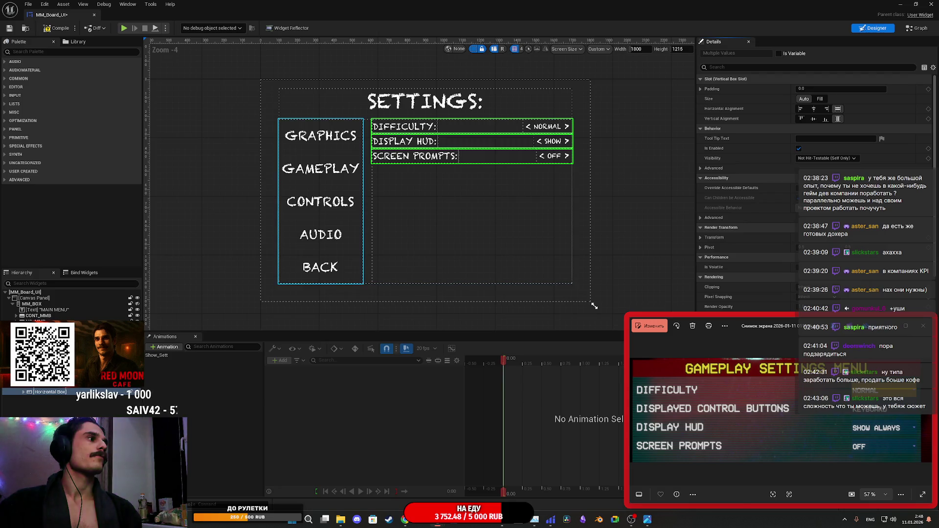
click(137, 392)
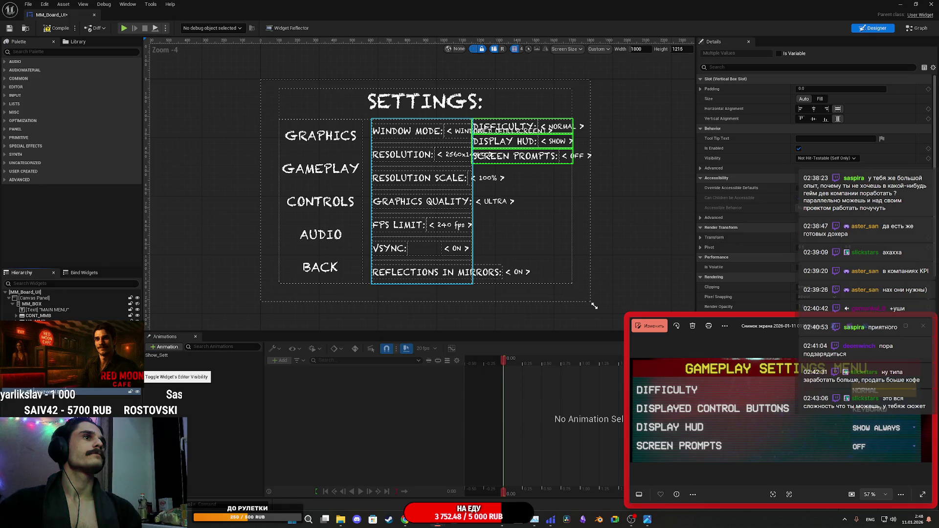
click(137, 392)
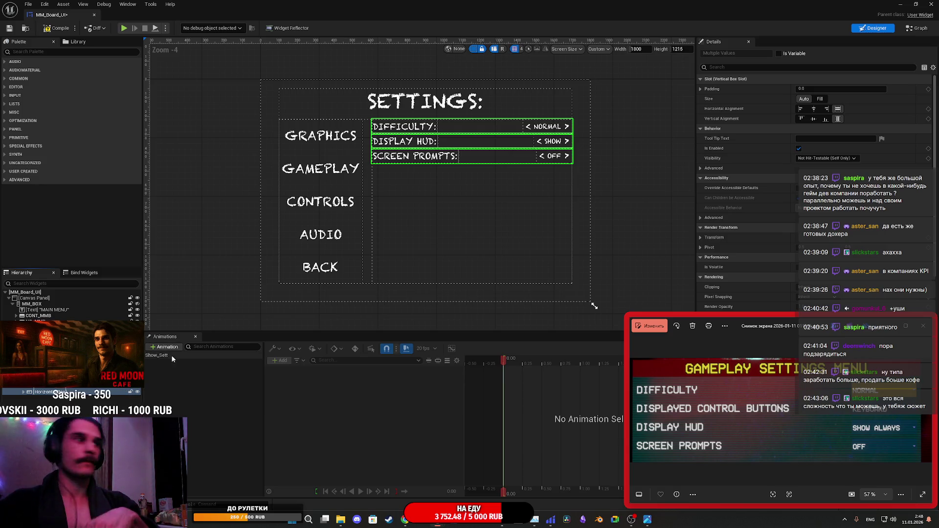
click(472, 220)
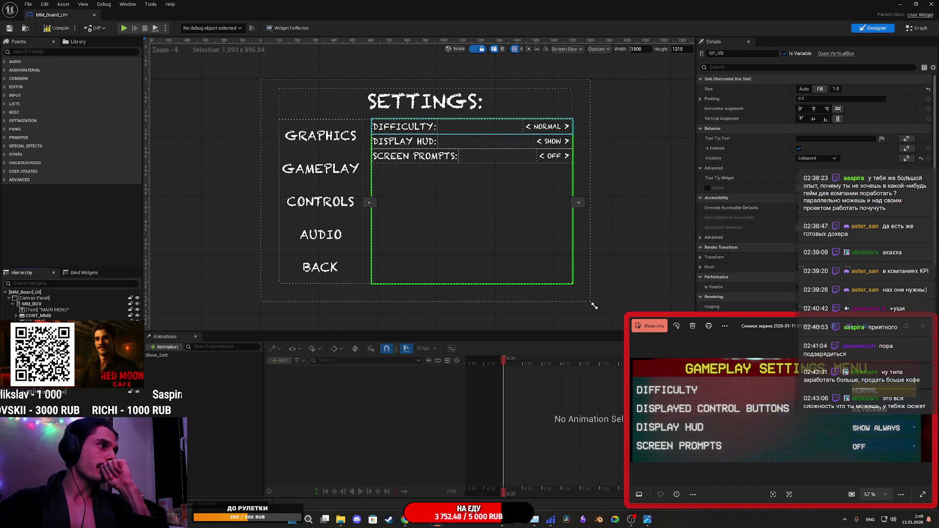
click(35, 391)
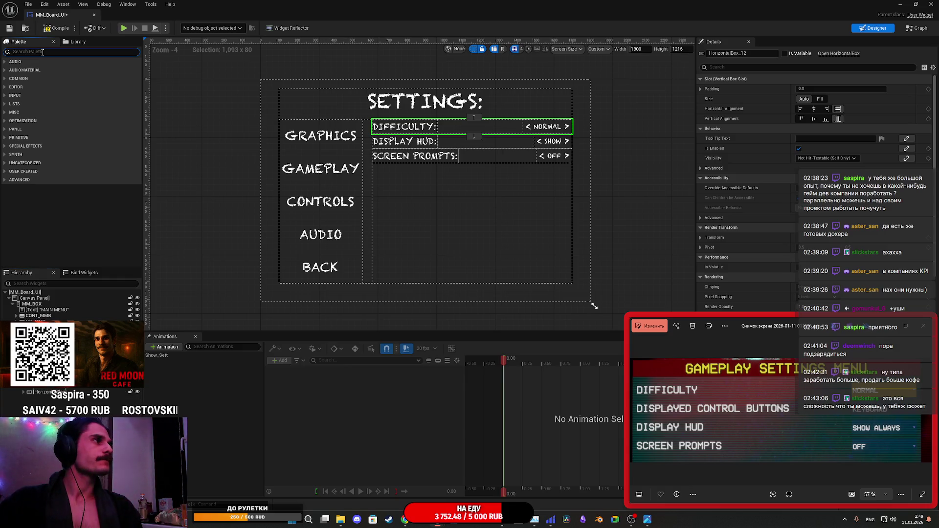
Add a Size Box from the Palette below the Screen Prompts row and set it to Fill.
text(Si)
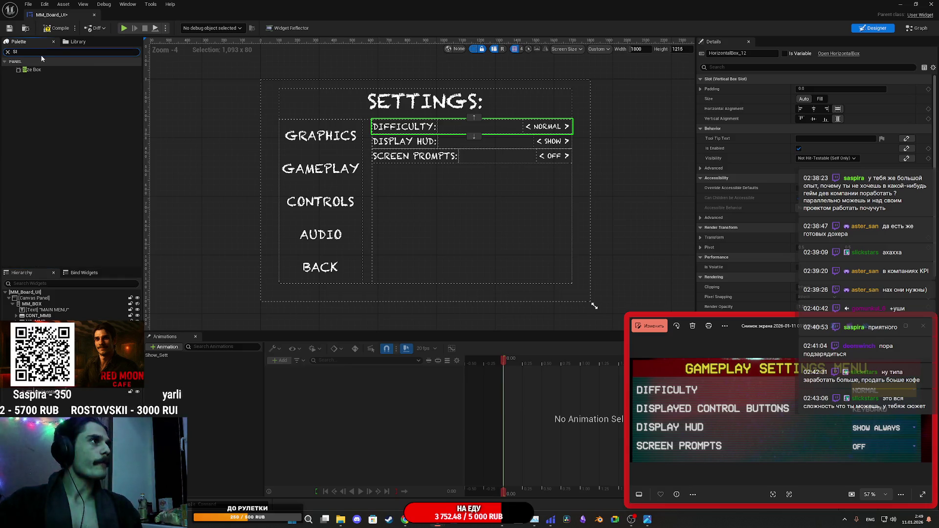
click(43, 69)
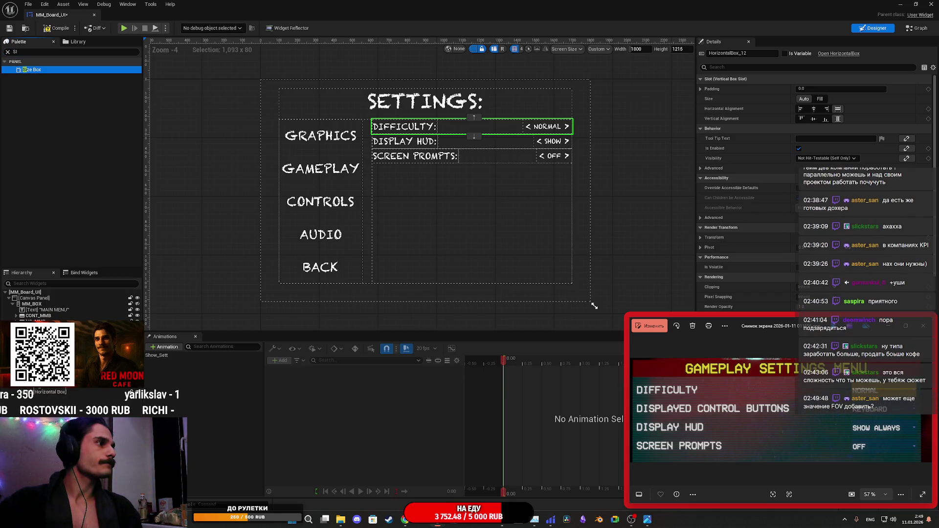
drag(43, 69, 473, 165)
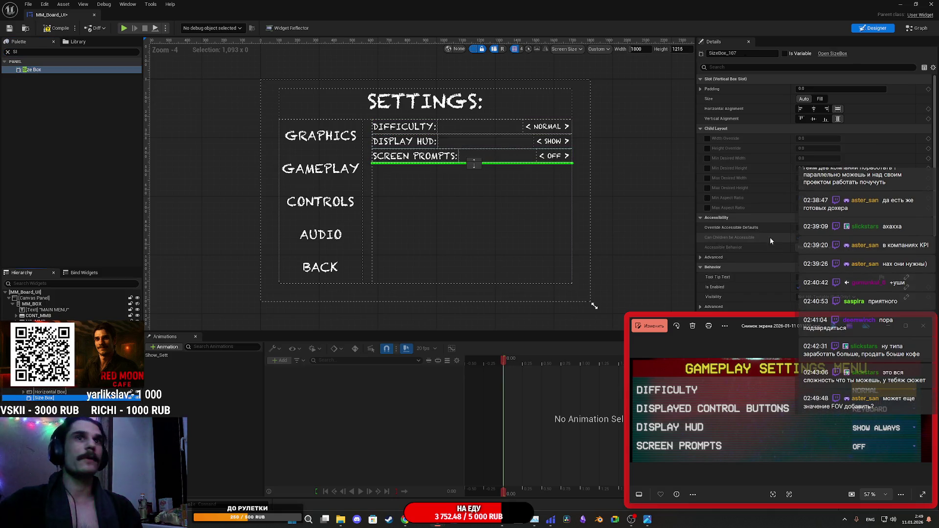
click(821, 99)
click(820, 99)
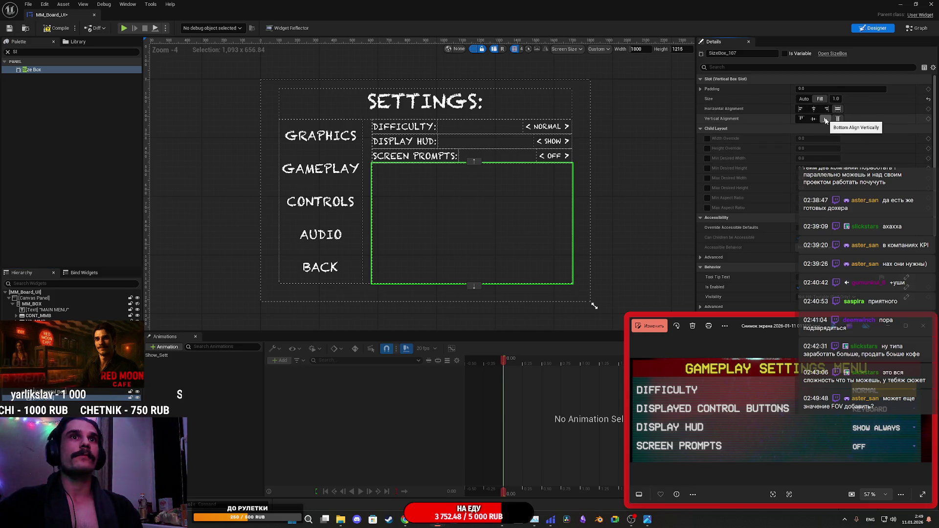
Set the Difficulty, Display HUD and Screen Prompts rows to Fill.
key(Delete)
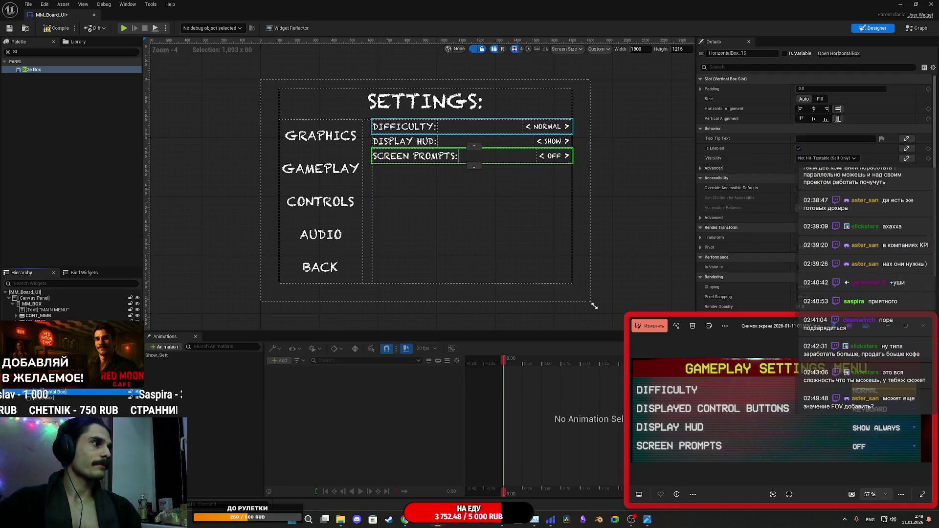
ctrl+click(406, 127)
ctrl+click(406, 142)
click(819, 99)
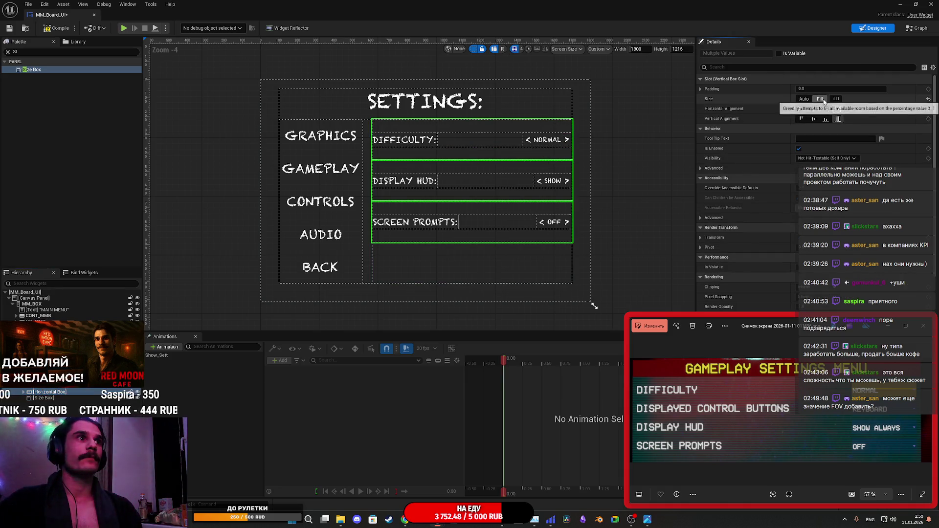
Give the empty Size Box a Fill proportion of 4.0 with horizontal alignment Fill.
click(518, 264)
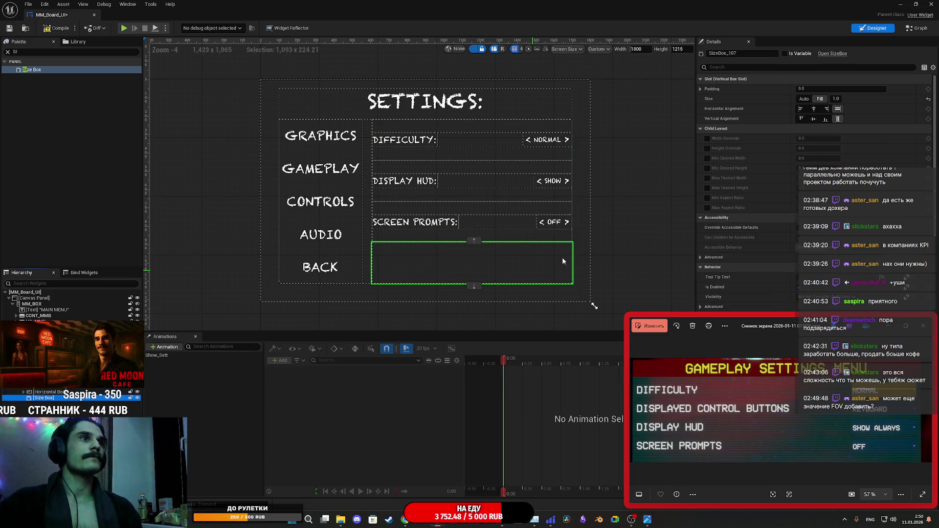
click(835, 99)
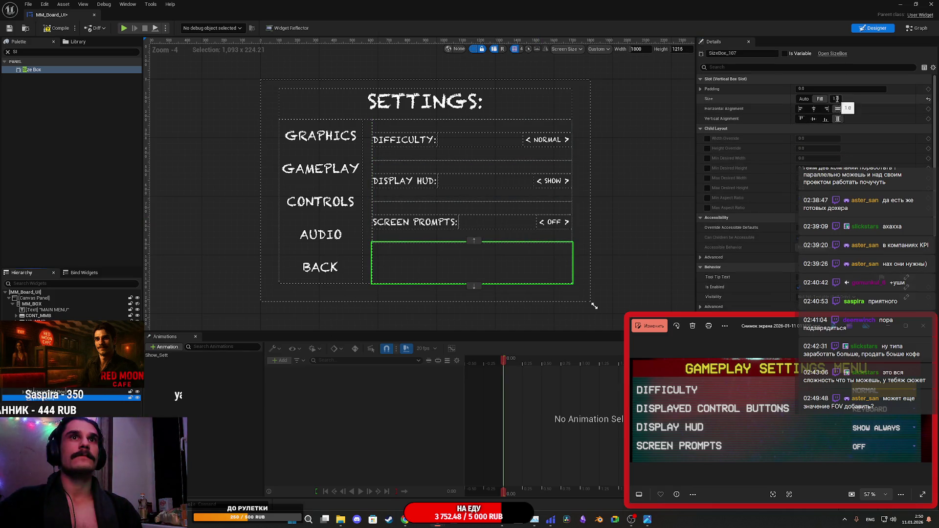
text(5)
key(Return)
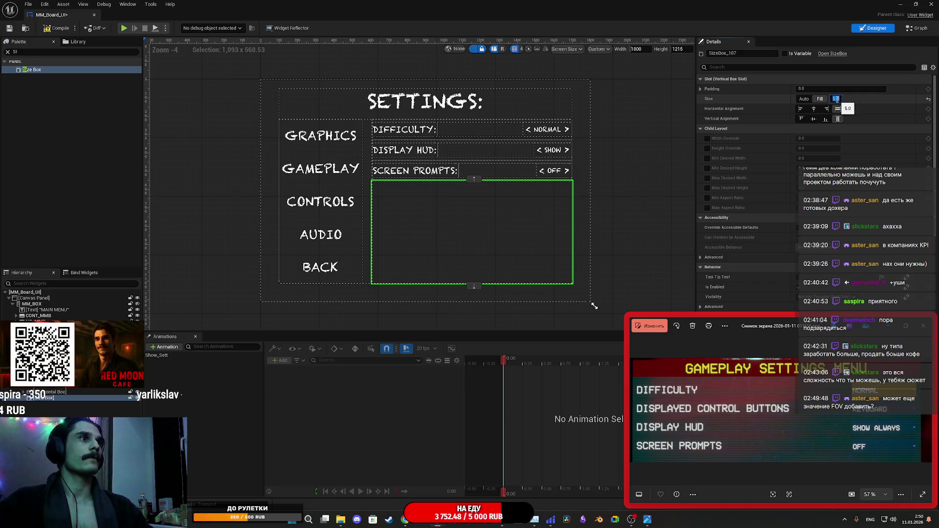
click(837, 109)
text(4)
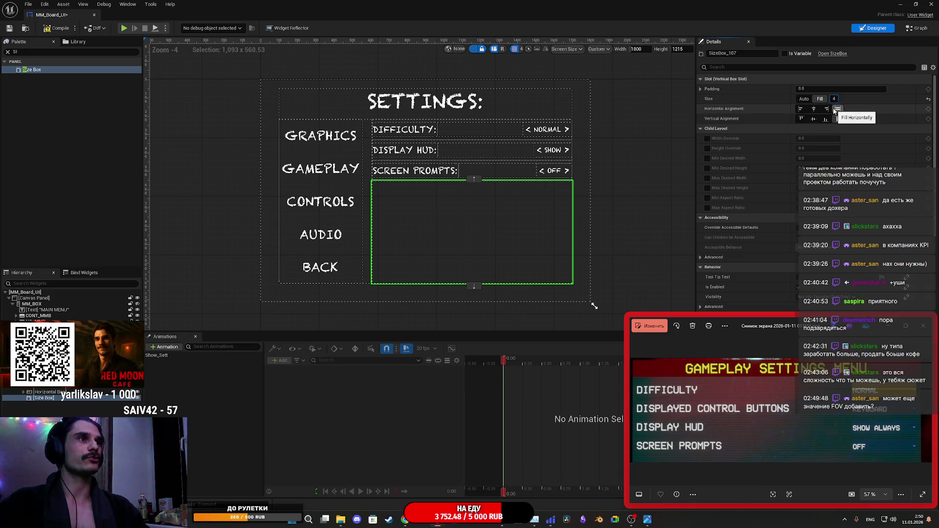
key(Return)
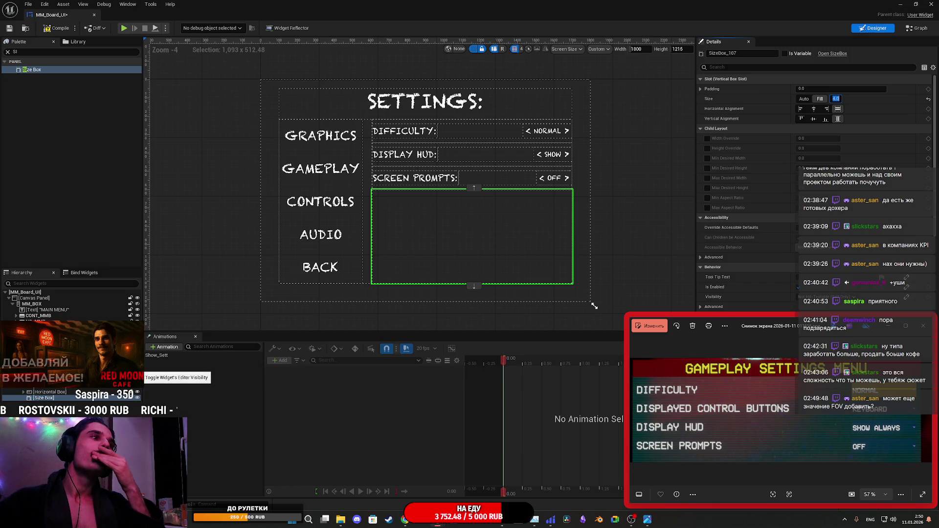
key(Return)
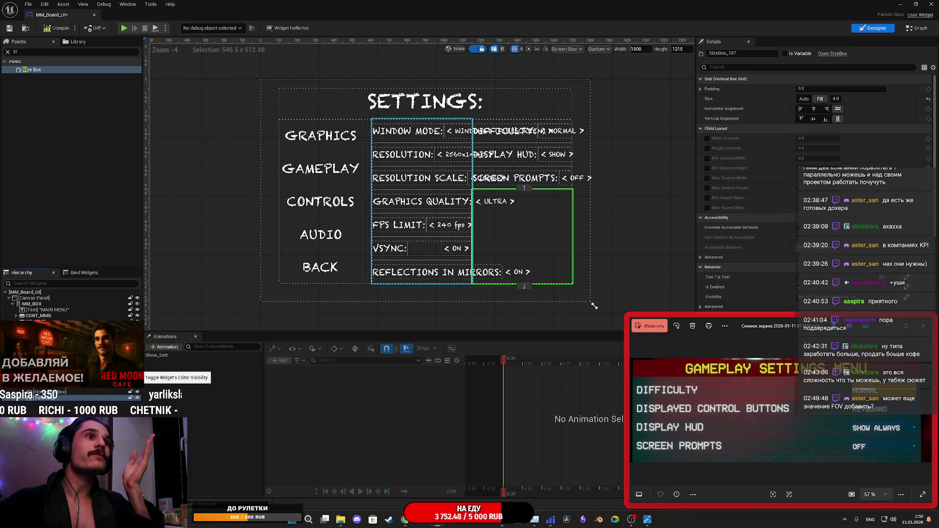
Hide the graphics settings rows again and save the widget.
click(137, 368)
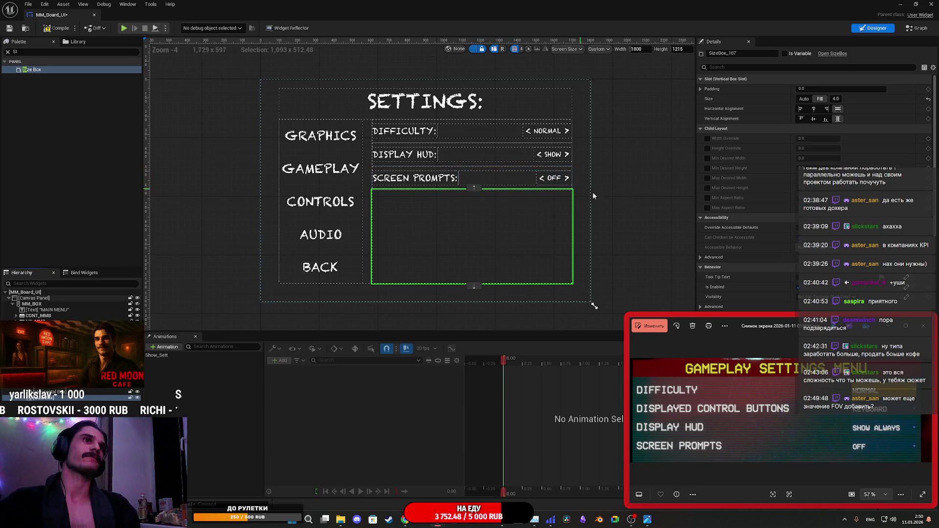
click(12, 30)
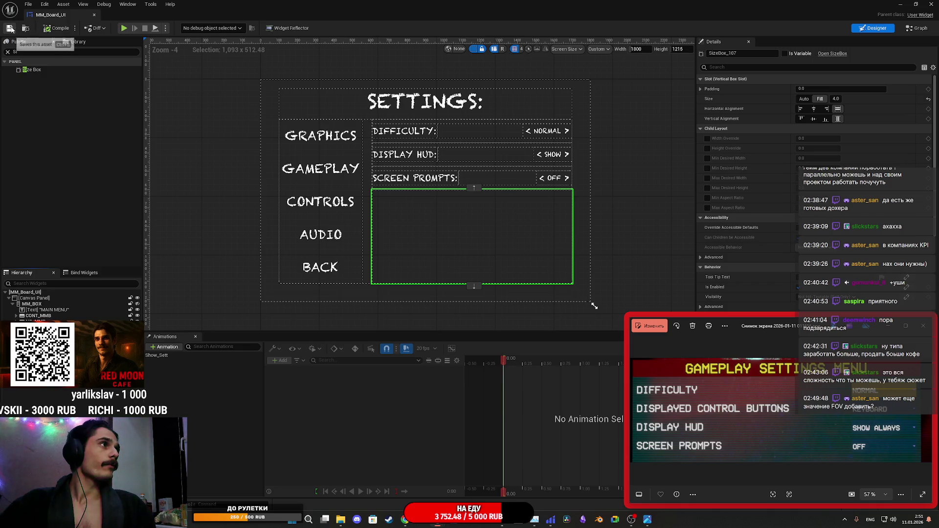
key(Right)
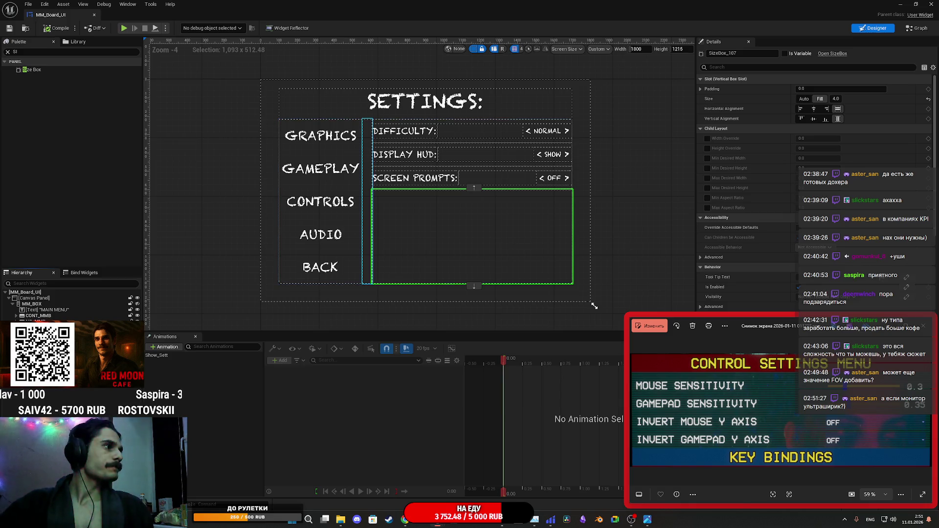
Duplicate the GP_VB gameplay container and name the copy C_VB.
key(Up)
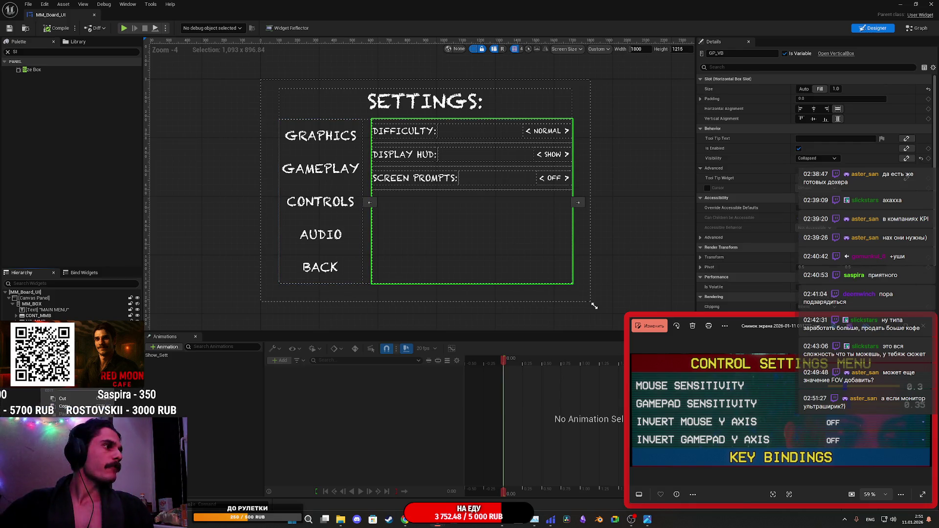
key(ctrl+d)
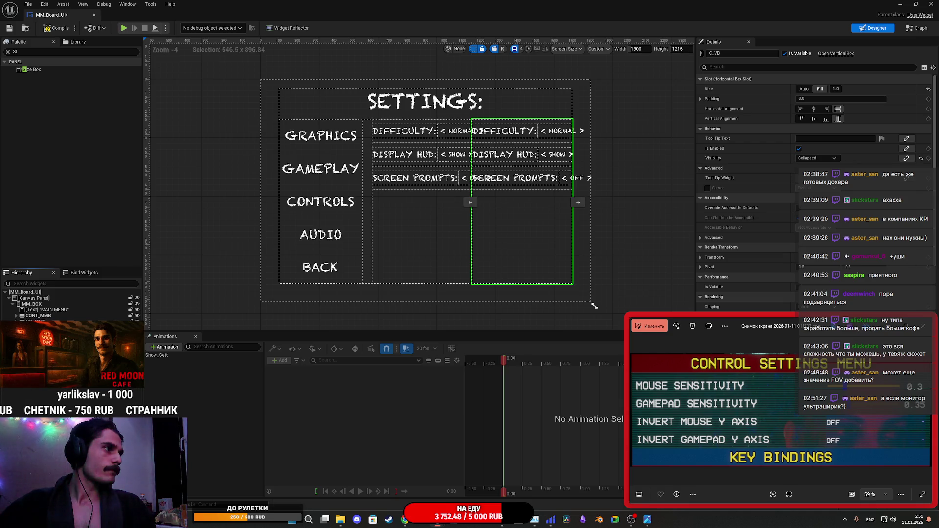
click(48, 394)
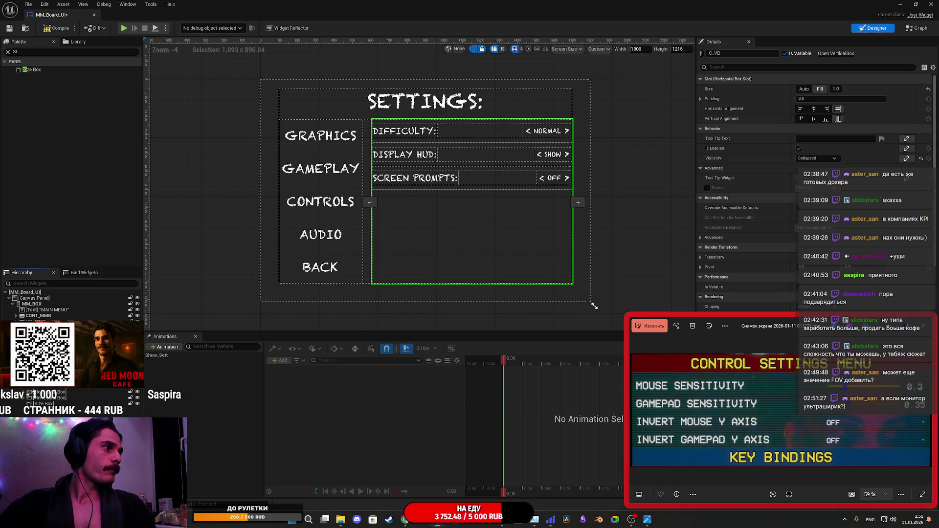
Retype the first row's DIFFICULTY: text block as MOUSE SENSITIVITY: in Details.
click(404, 132)
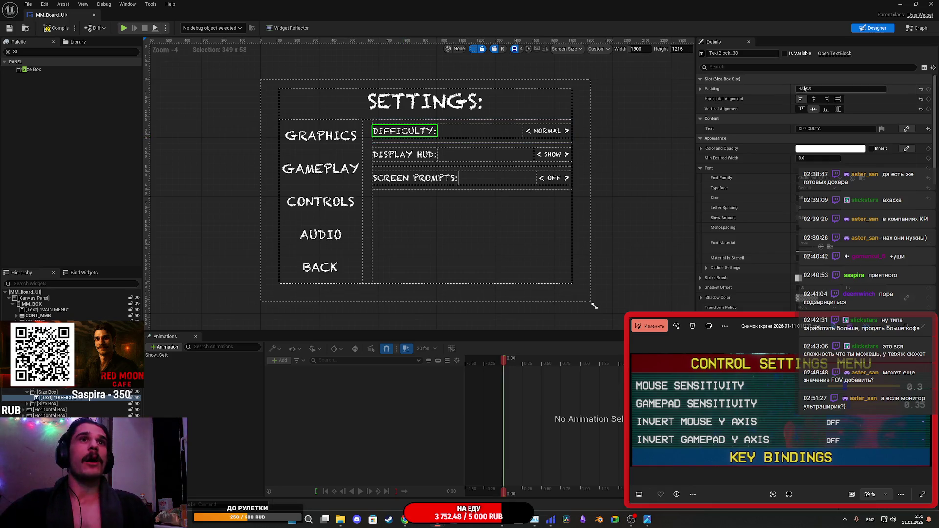
click(819, 129)
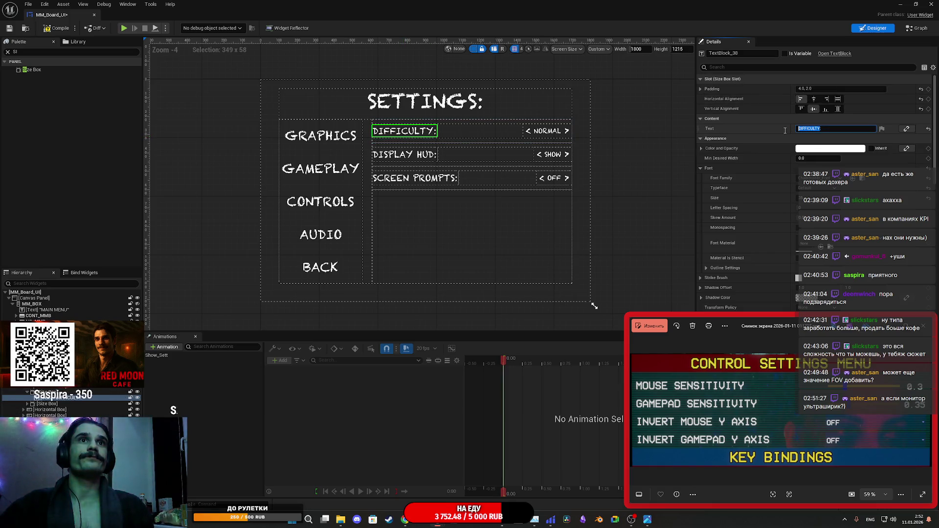
text(MO)
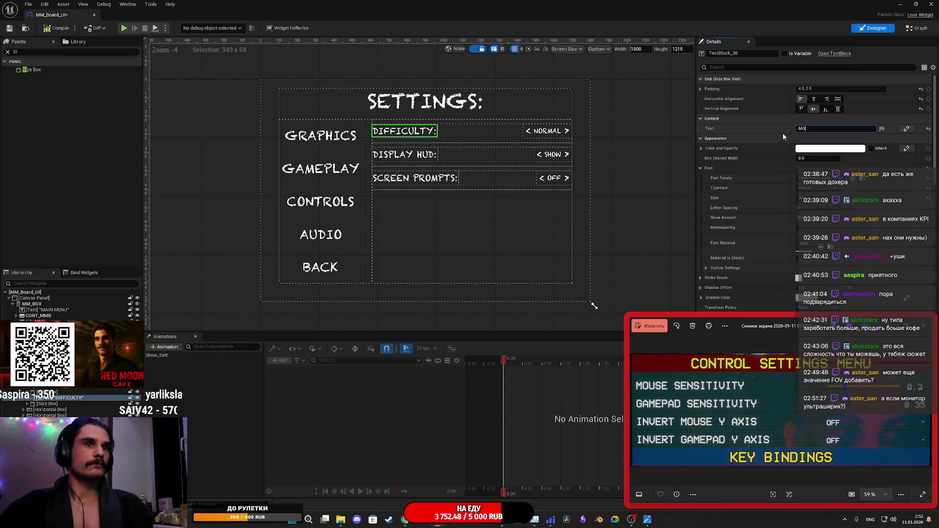
text(USE SENSIT:)
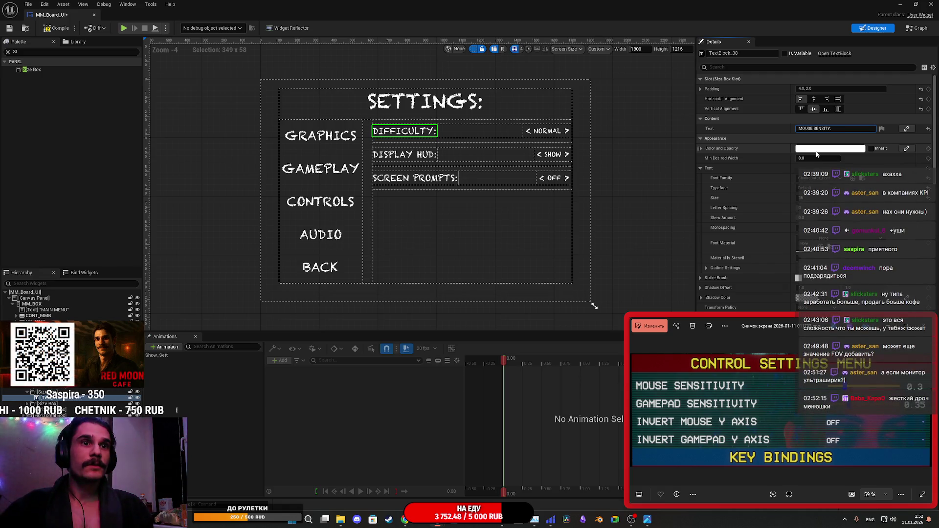
key(BackSpace)
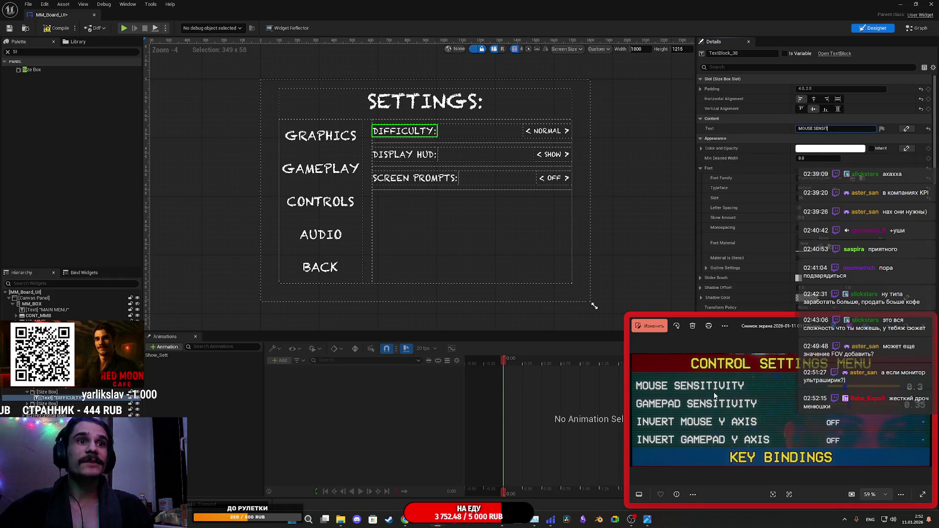
text(:)
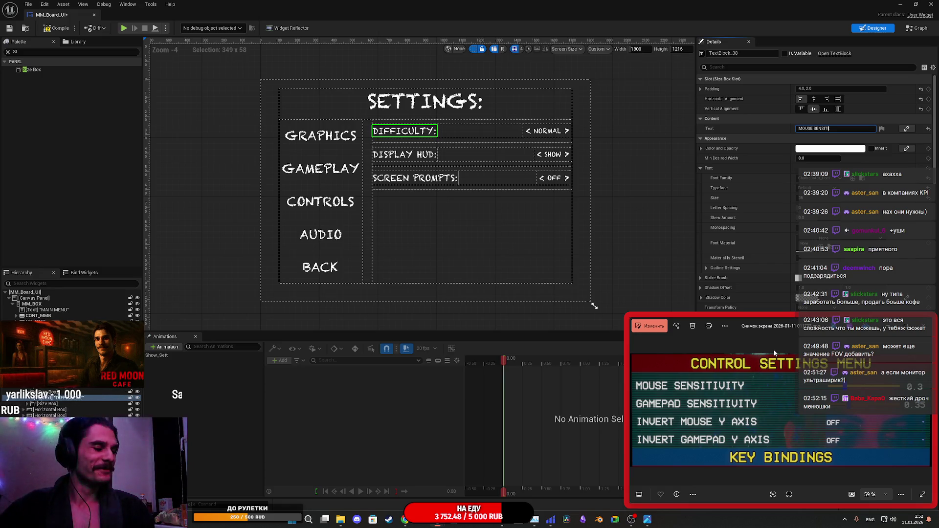
text(ITY)
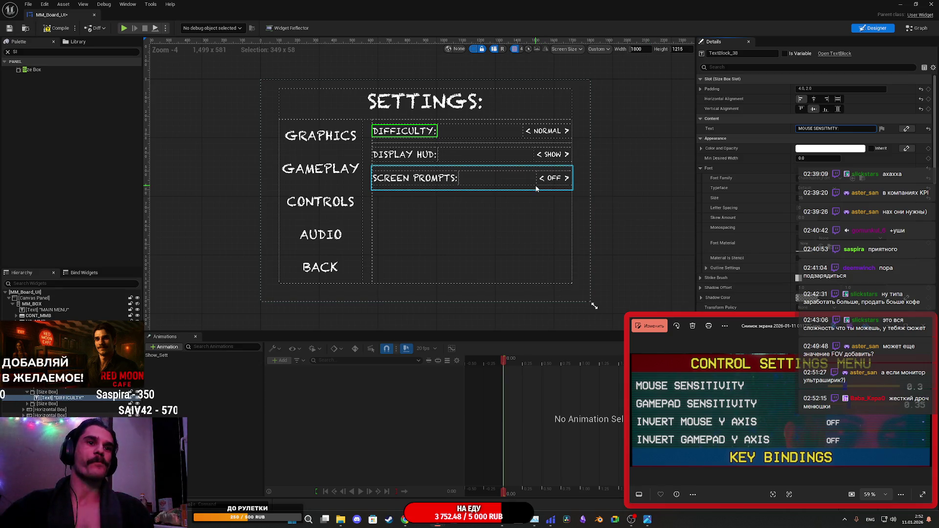
text(:)
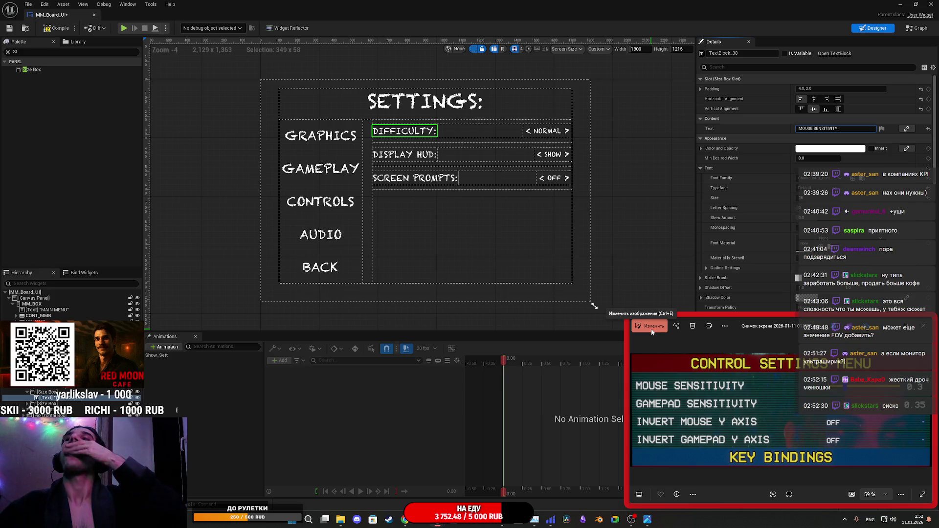
text(:)
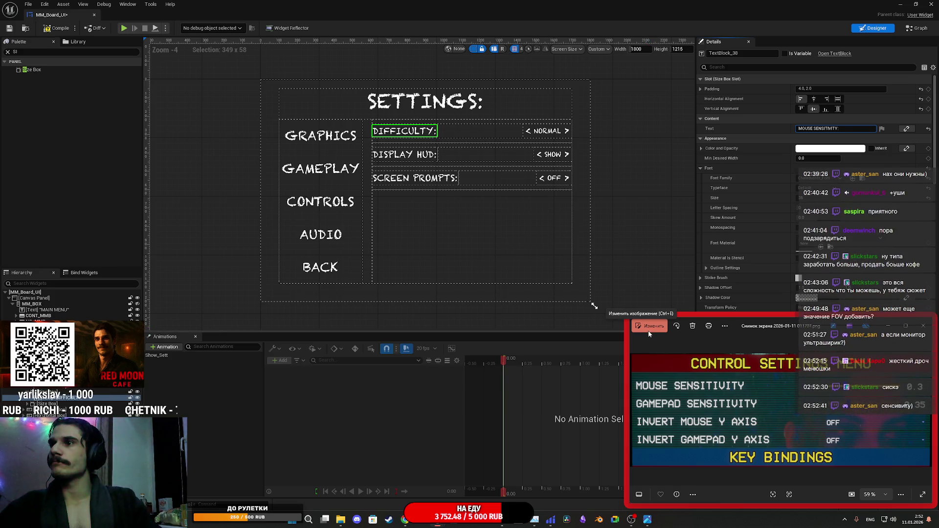
key(BackSpace)
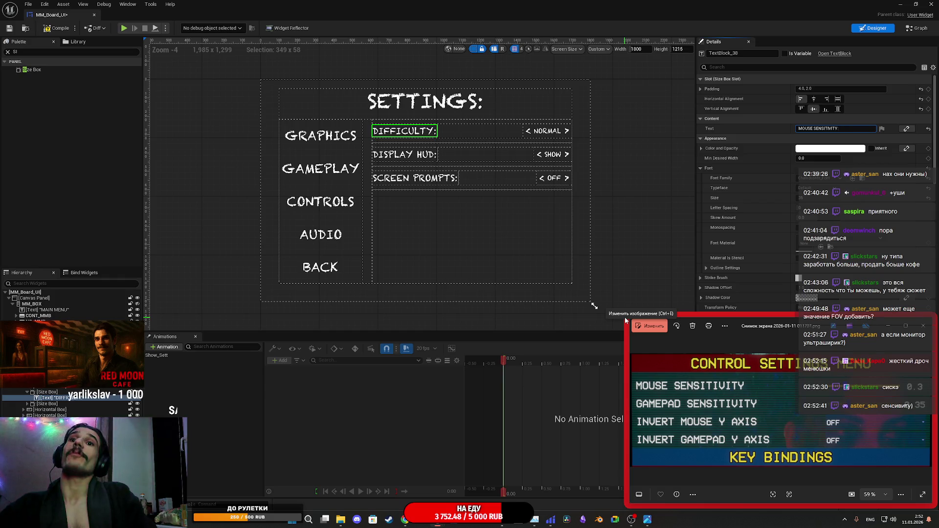
text(:)
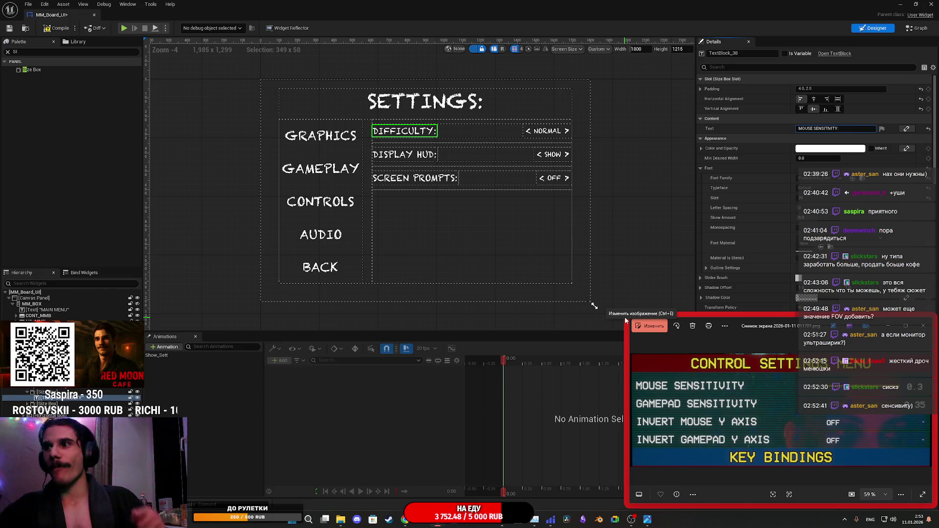
text(:)
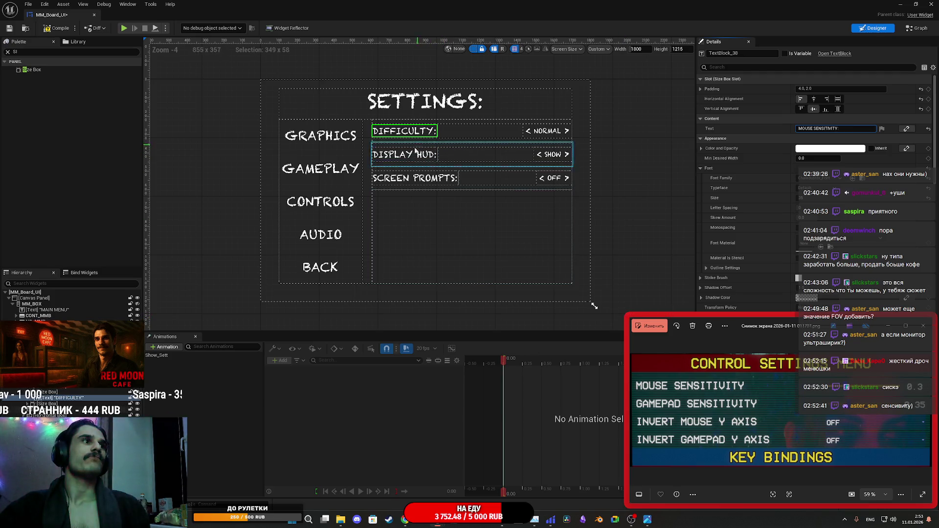
click(759, 131)
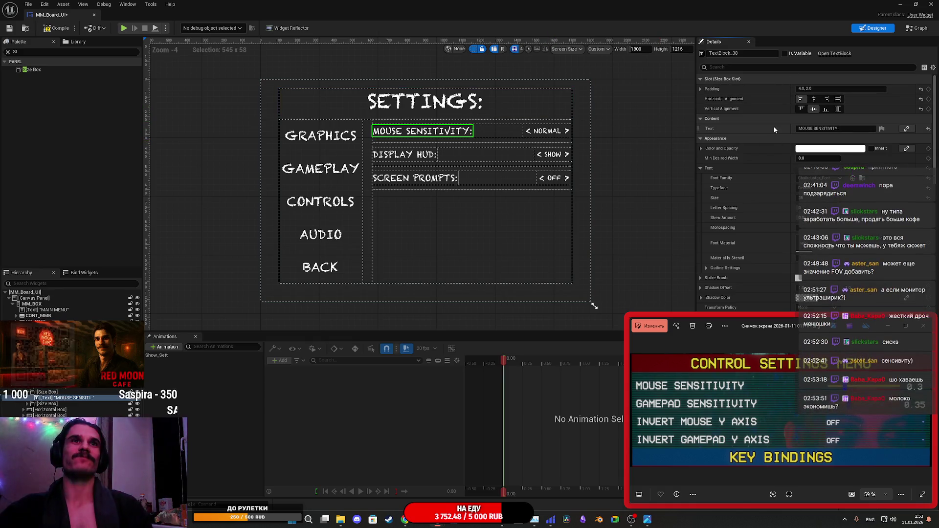
Change the DISPLAY HUD: label text to INVERT MOUSE Y AXIS:.
click(408, 160)
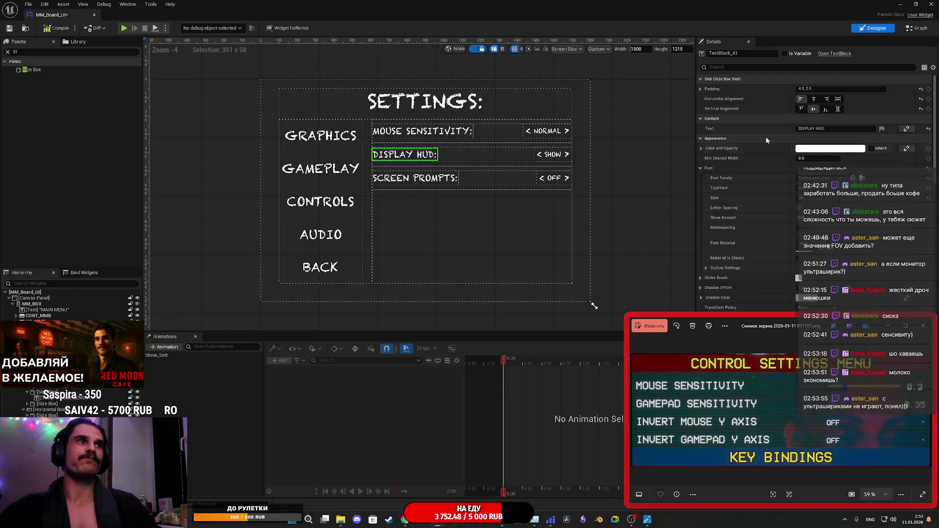
drag(833, 127, 772, 130)
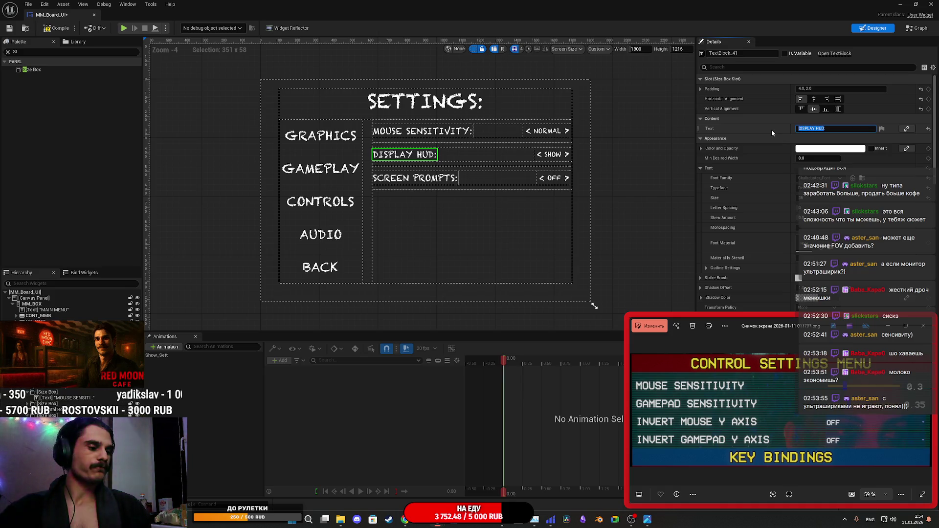
key(BackSpace)
text(VERT :)
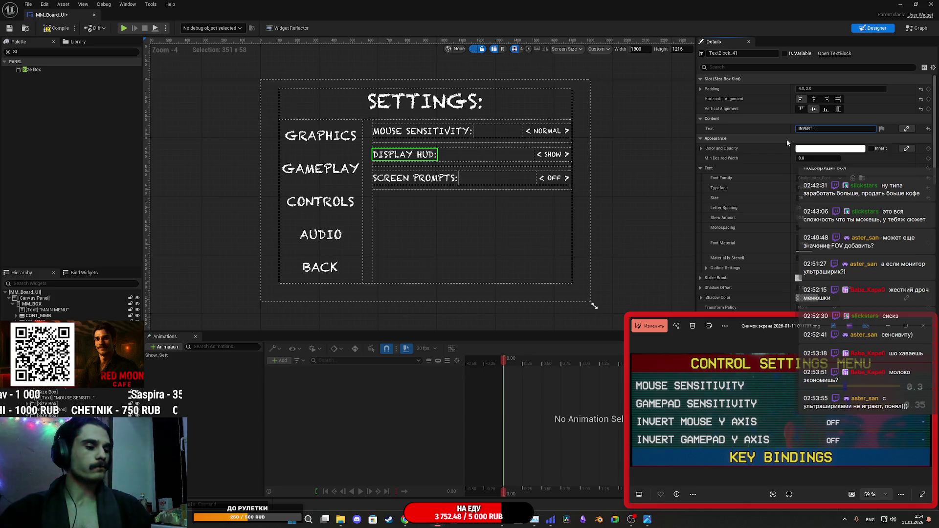
text(MOUSE)
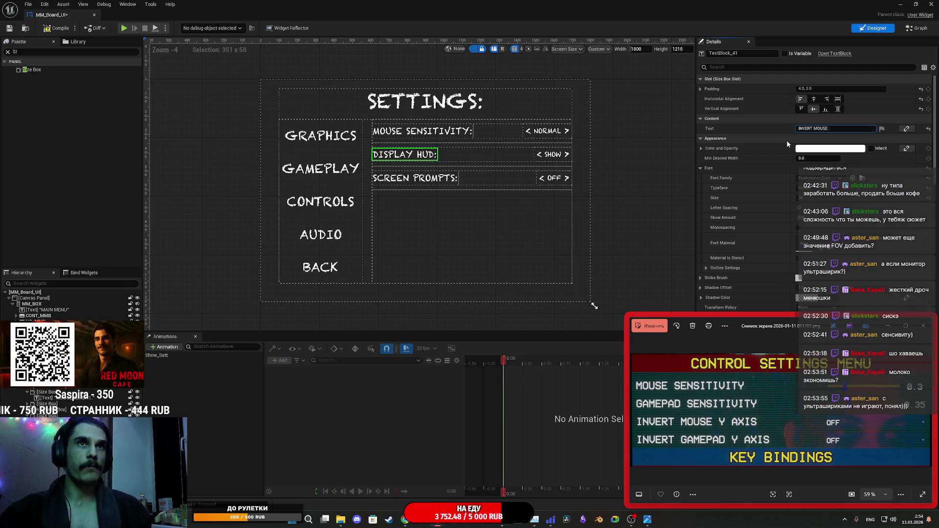
text( Y :)
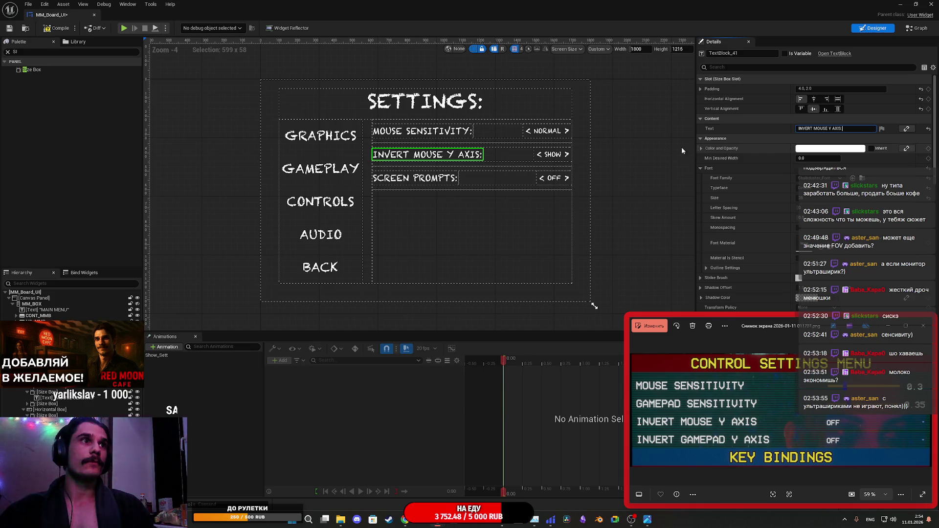
Set the second row's value text from SHOW to OFF, then compile and save.
click(552, 155)
double_click(828, 138)
text(OFF)
key(Return)
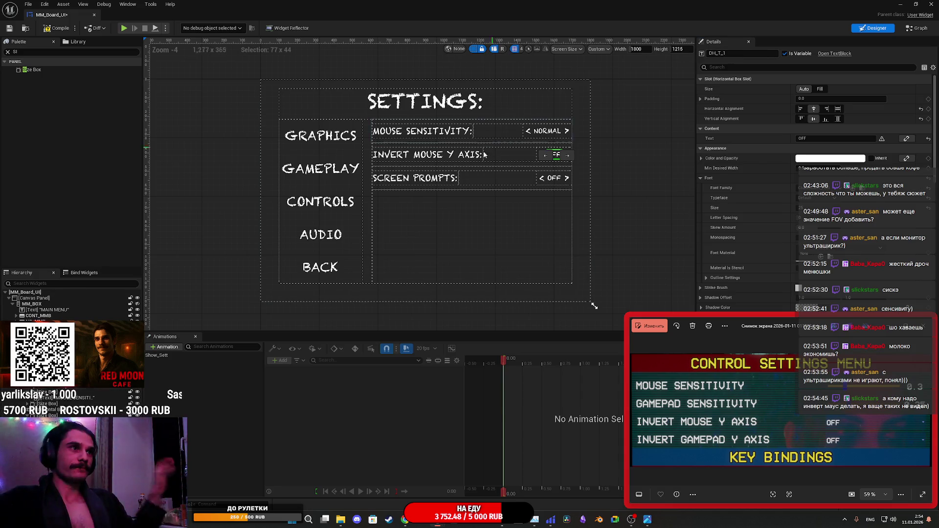
key(ctrl+s)
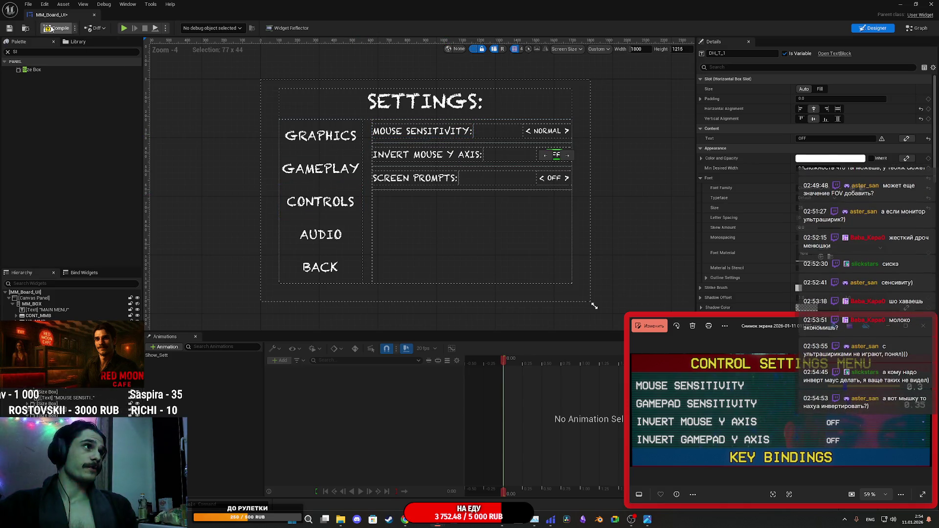
click(917, 28)
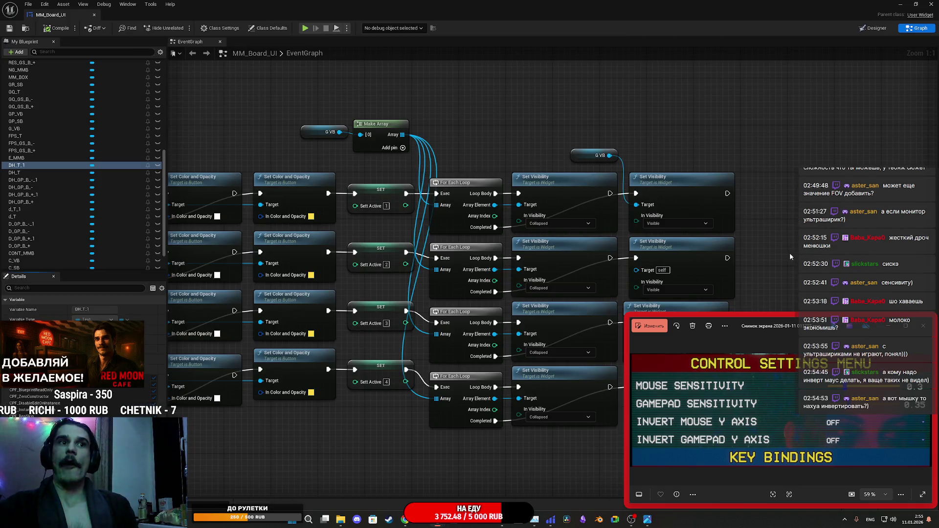
Add two extra input pins to the Make Array node and reposition it beside G VB.
click(922, 325)
scroll(34, 174, up, 5)
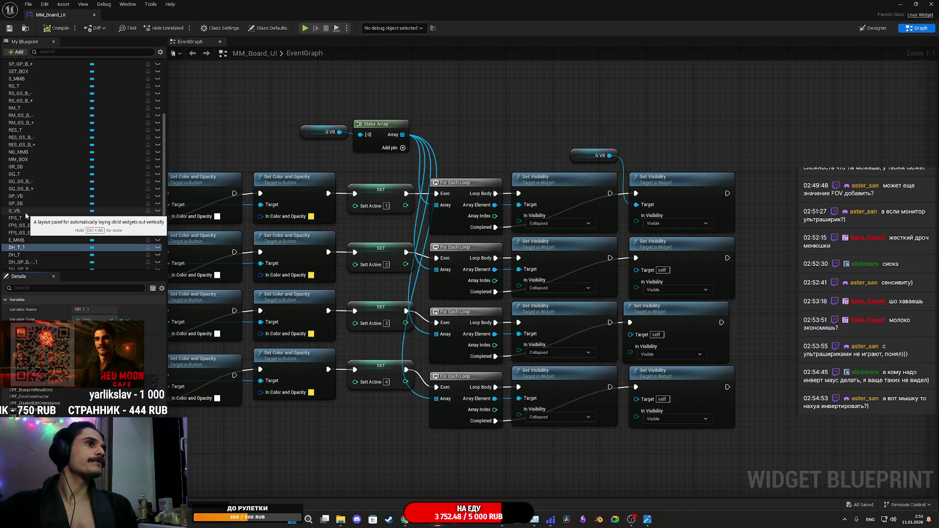
drag(301, 136, 430, 151)
click(531, 162)
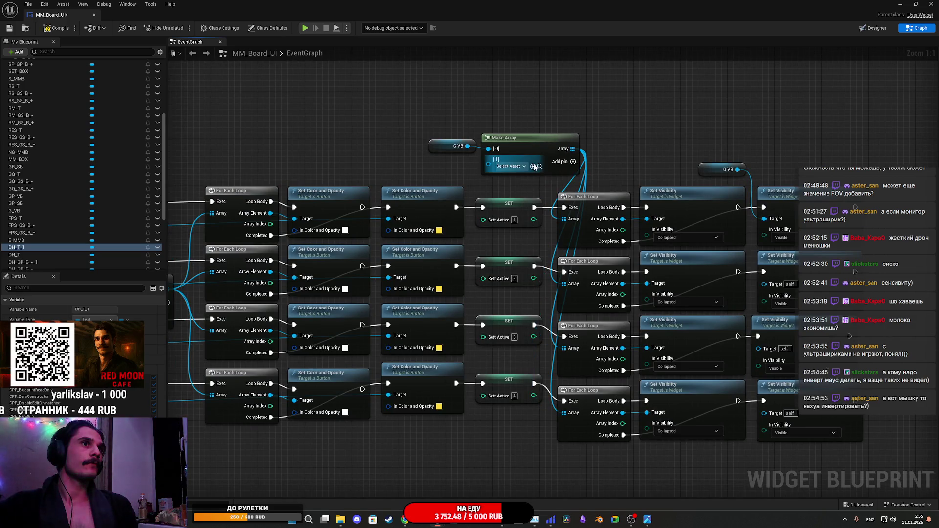
click(573, 161)
drag(435, 106, 548, 152)
drag(543, 147, 526, 123)
click(406, 142)
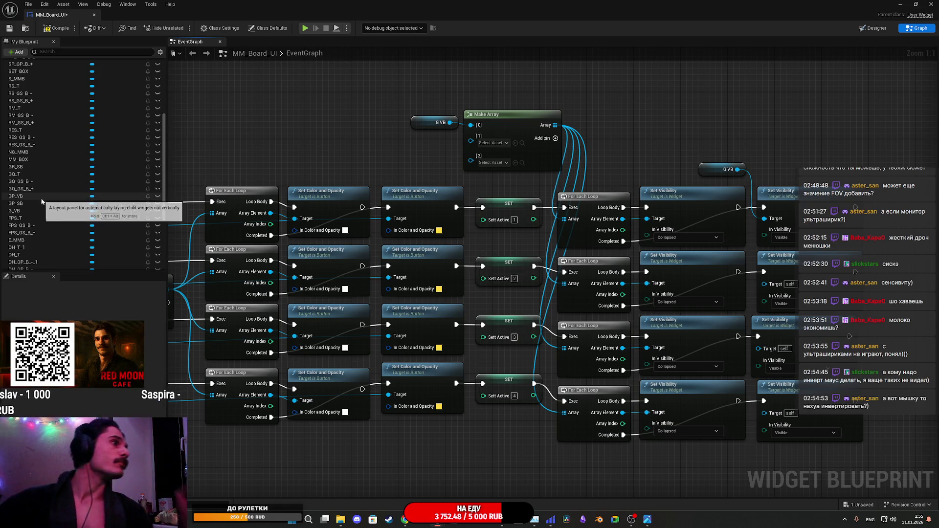
Connect GP_VB and C_VB getters into Make Array slots [1] and [2].
scroll(37, 212, up, 5)
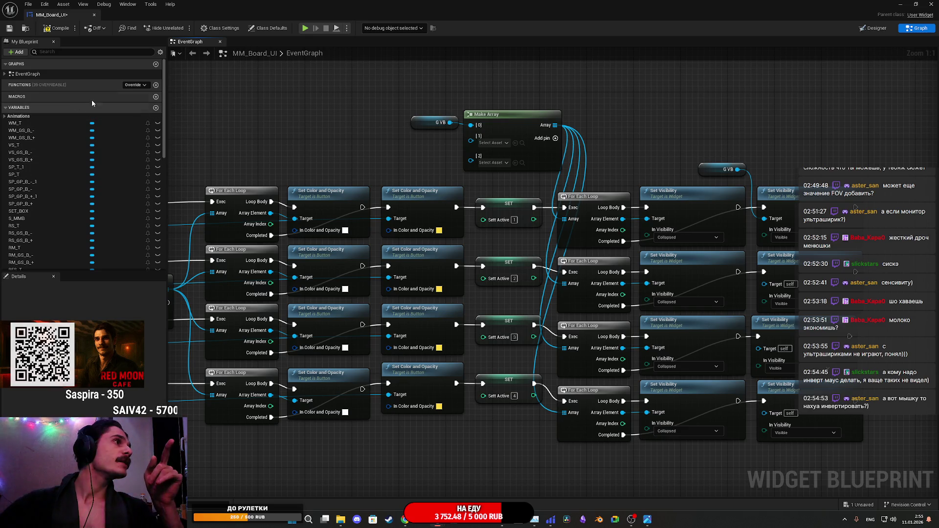
click(58, 52)
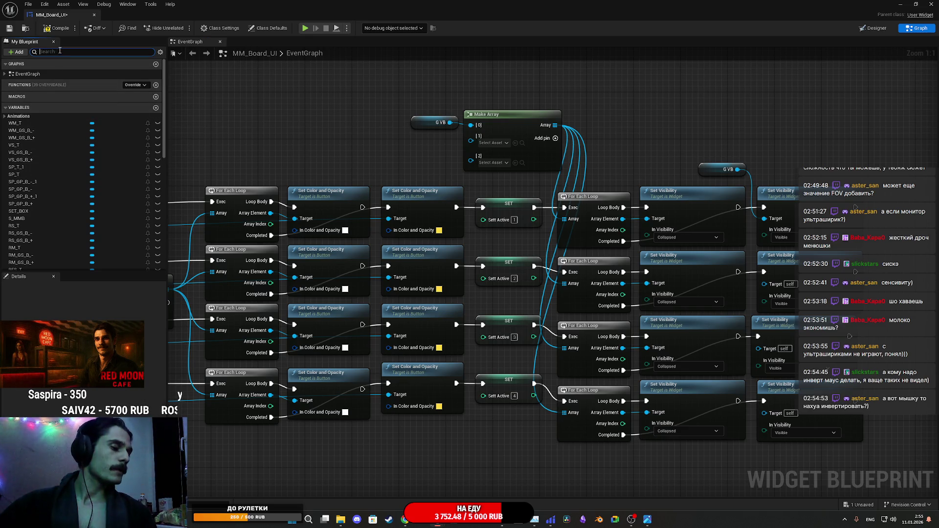
text(VB)
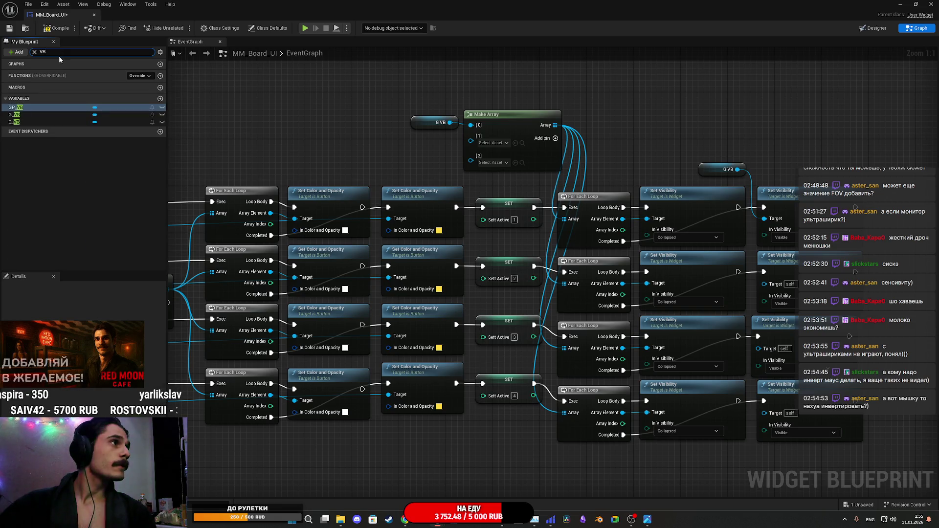
click(14, 115)
mouse_move(15, 107)
mouse_down()
mouse_move(387, 152)
mouse_move(471, 136)
mouse_up()
click(397, 161)
mouse_move(13, 122)
mouse_down()
mouse_move(300, 147)
mouse_move(387, 173)
mouse_move(470, 136)
mouse_up()
click(397, 182)
mouse_move(415, 152)
mouse_down()
mouse_move(470, 146)
mouse_move(426, 145)
mouse_move(470, 136)
mouse_up()
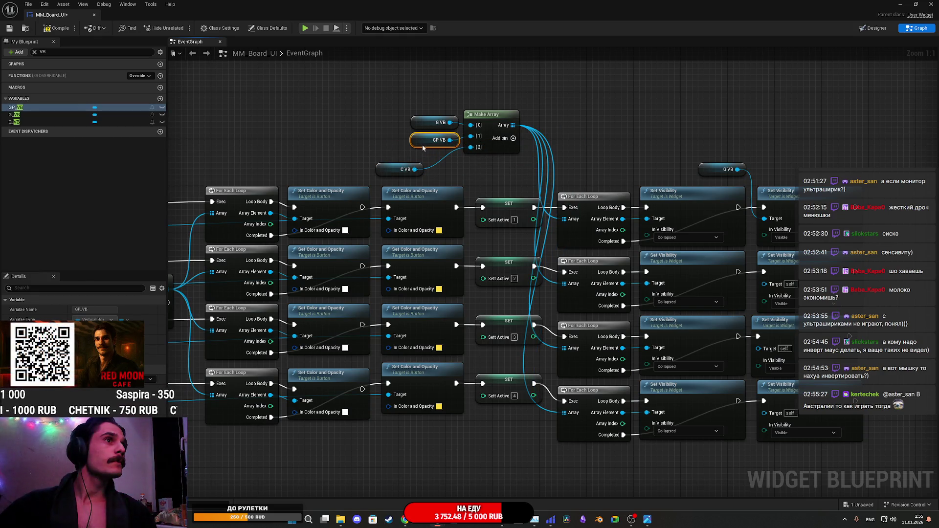
drag(386, 174, 415, 163)
click(498, 166)
Delete the stray G VB node, wire the references into the Set Visibility targets, and save.
mouse_move(498, 166)
mouse_down()
mouse_move(359, 150)
mouse_move(422, 158)
mouse_up()
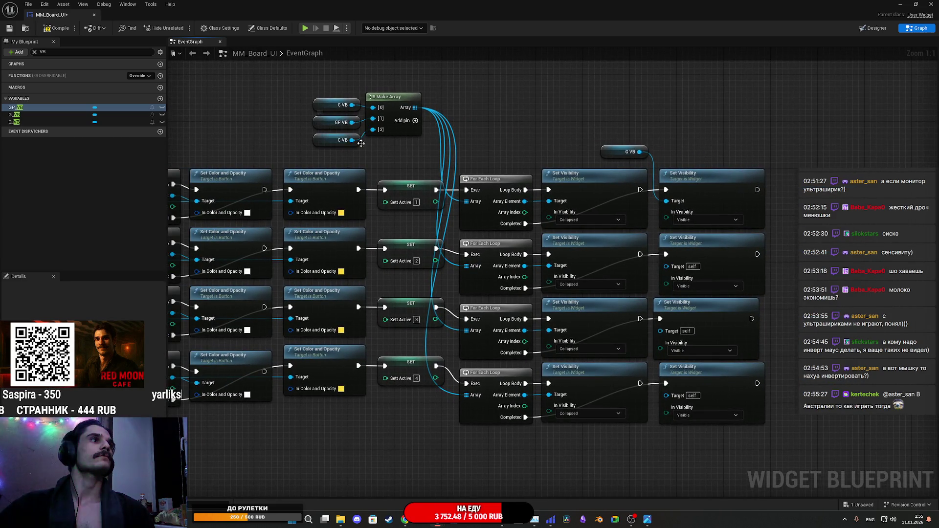
key(ctrl+z)
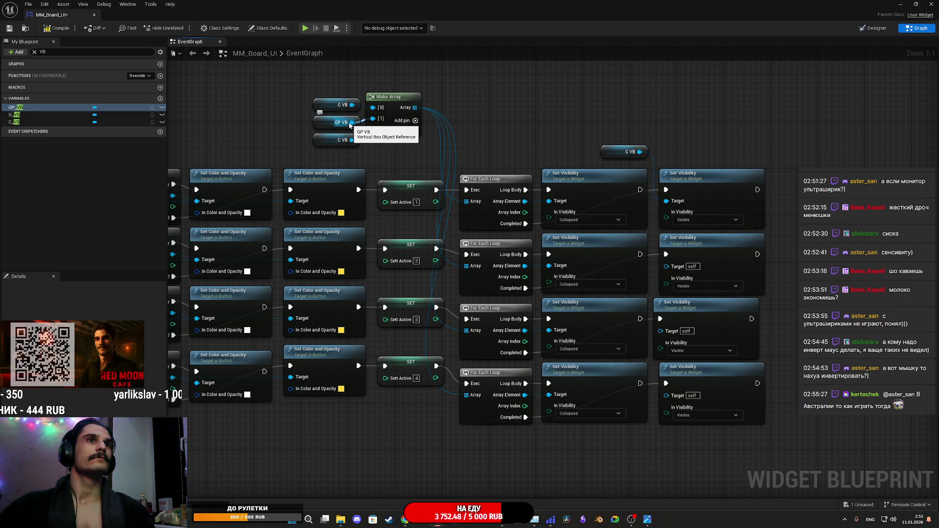
key(ctrl+y)
mouse_move(606, 157)
mouse_down()
mouse_move(584, 152)
mouse_move(601, 159)
mouse_up()
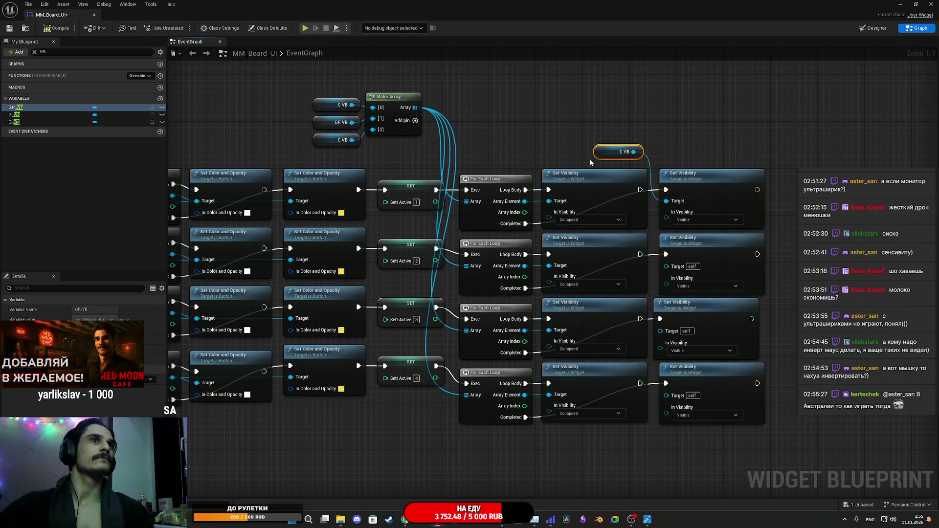
key(Delete)
drag(415, 107, 683, 204)
mouse_move(352, 140)
mouse_down()
mouse_move(517, 177)
mouse_move(682, 268)
mouse_up()
mouse_move(352, 140)
mouse_down()
mouse_move(552, 252)
mouse_move(673, 340)
mouse_up()
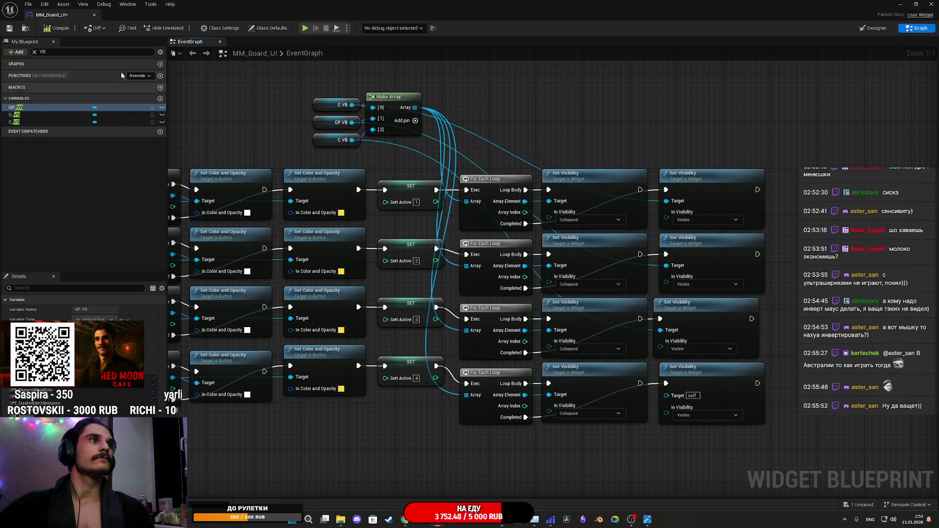
click(8, 30)
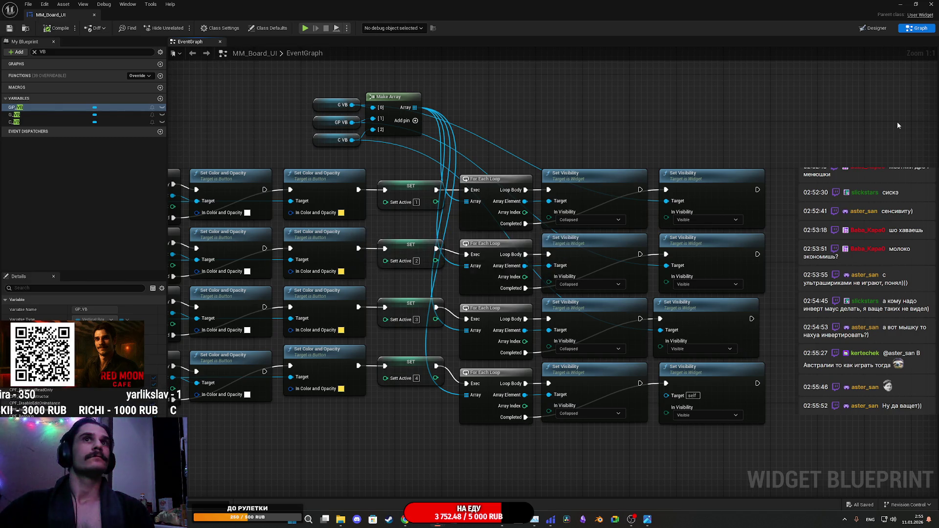
Start a Play In Editor session, leave fullscreen and enlarge the Content Browser.
click(900, 4)
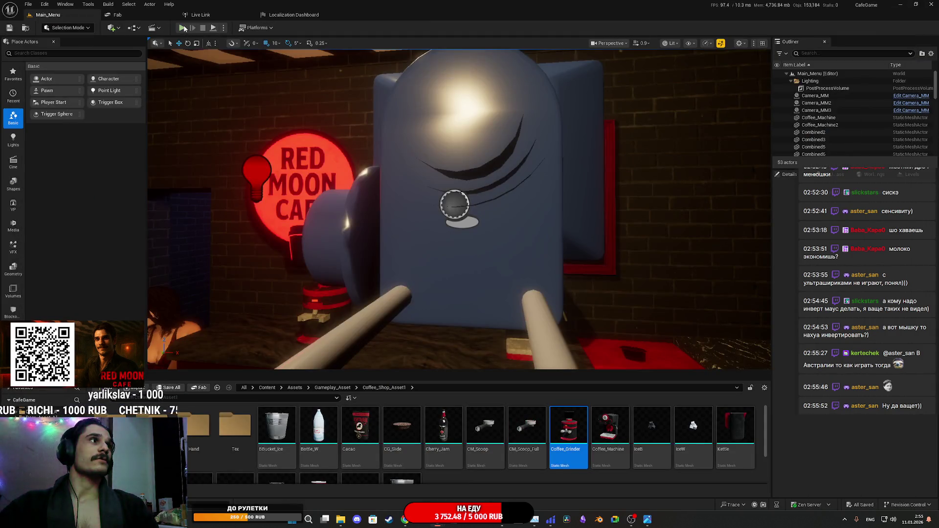
click(182, 28)
key(F11)
key(F11)
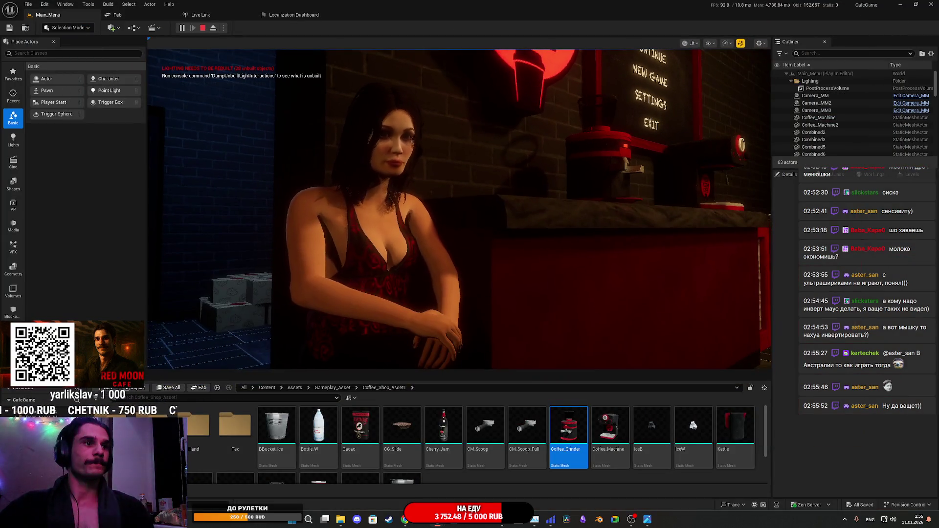
key(super)
click(686, 379)
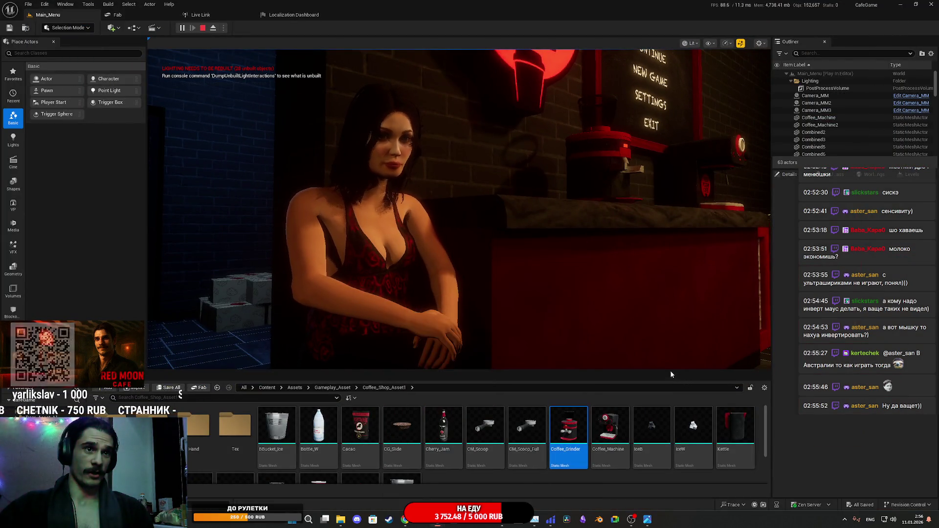
mouse_move(670, 371)
mouse_down()
mouse_move(646, 200)
mouse_move(643, 243)
mouse_up()
click(643, 215)
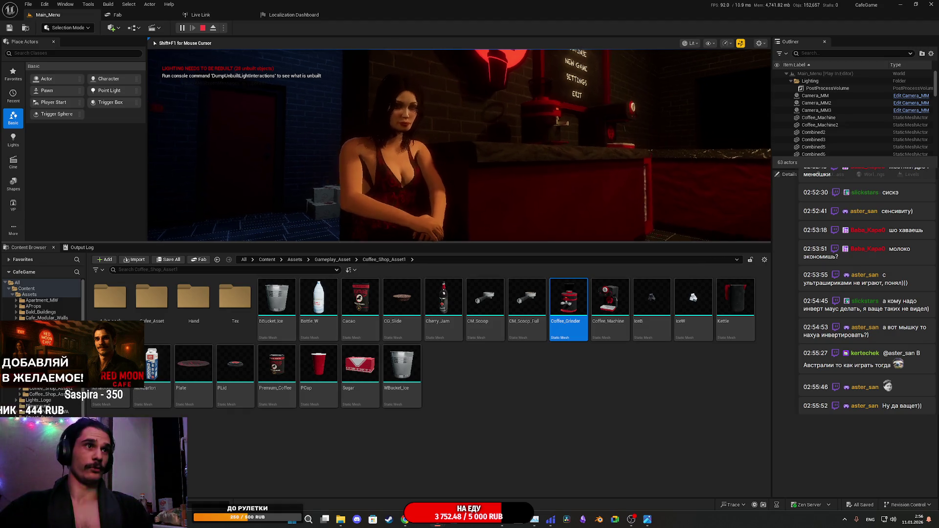
key(shift+F1)
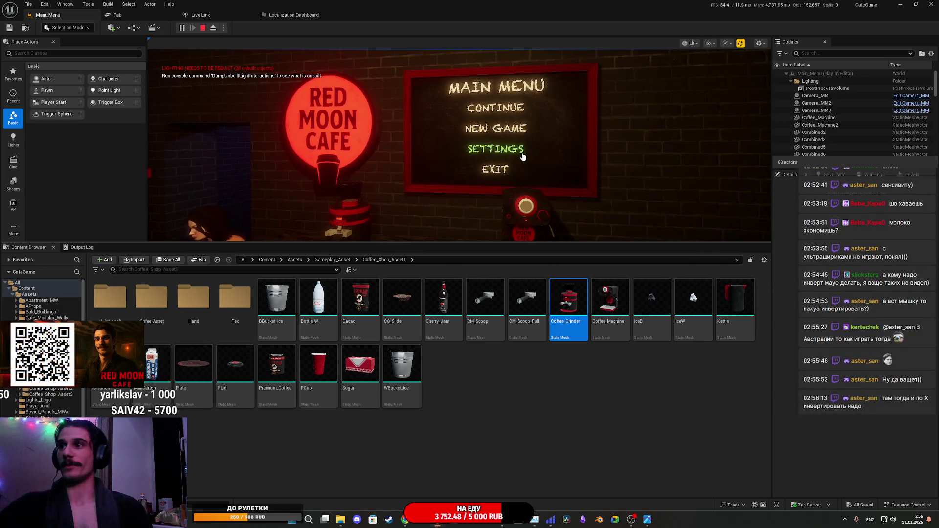
Open Settings and view the Graphics, Gameplay and Controls pages, then go Back.
click(524, 152)
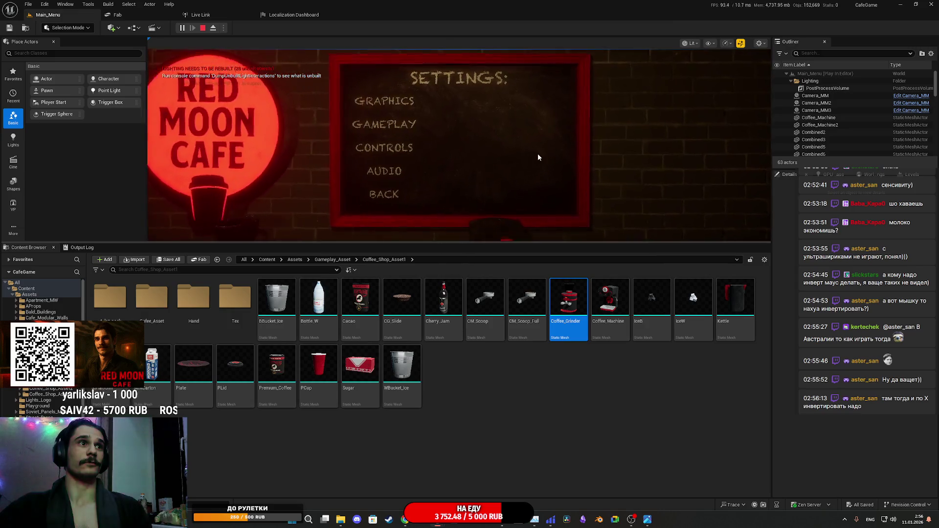
click(390, 119)
click(386, 131)
click(396, 151)
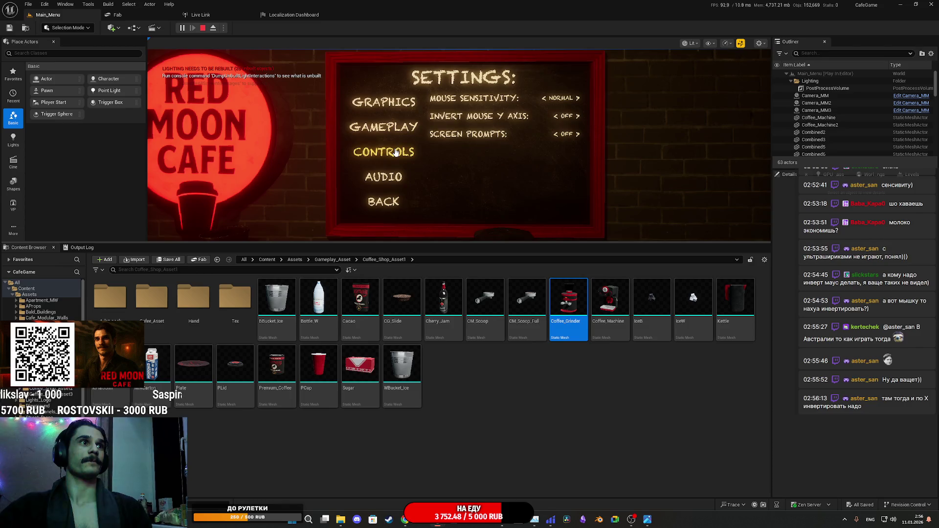
click(391, 128)
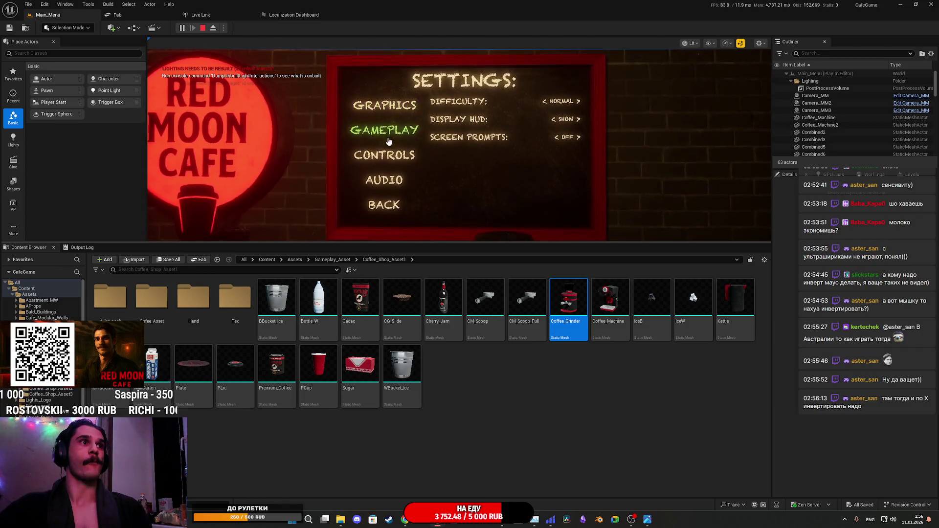
click(391, 192)
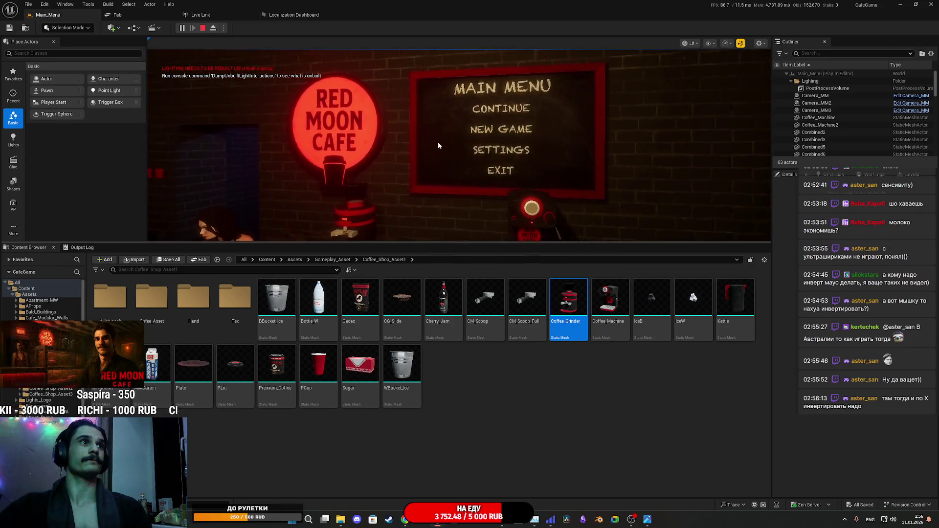
Recheck the Graphics settings page, then start a New Game in the apartment level.
click(495, 149)
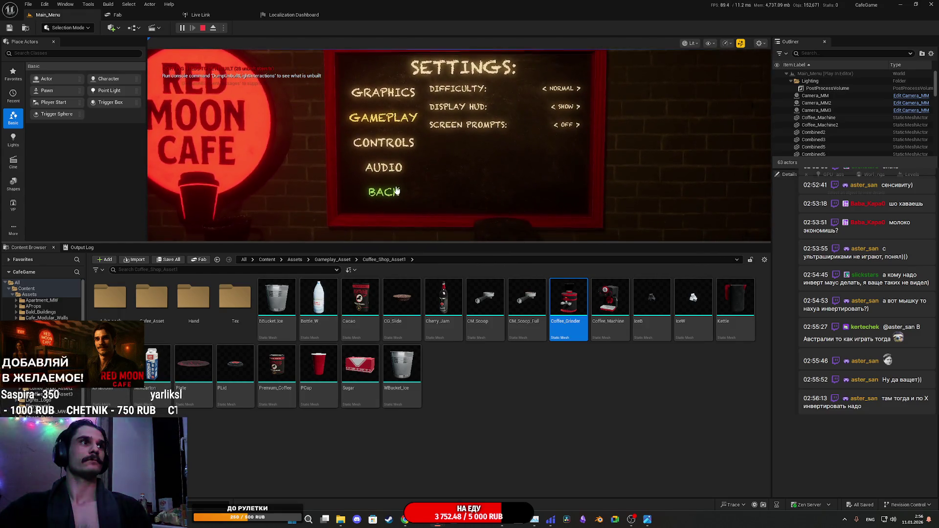
click(405, 159)
click(384, 191)
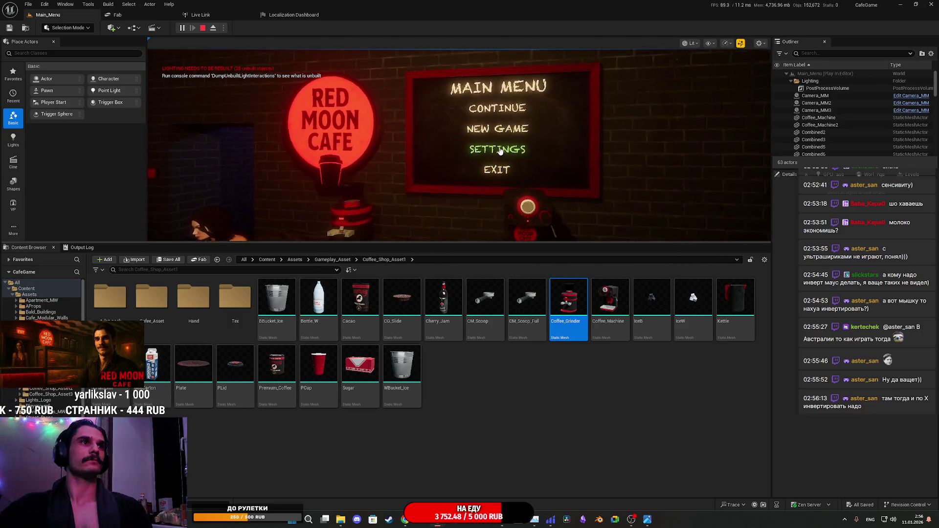
click(499, 146)
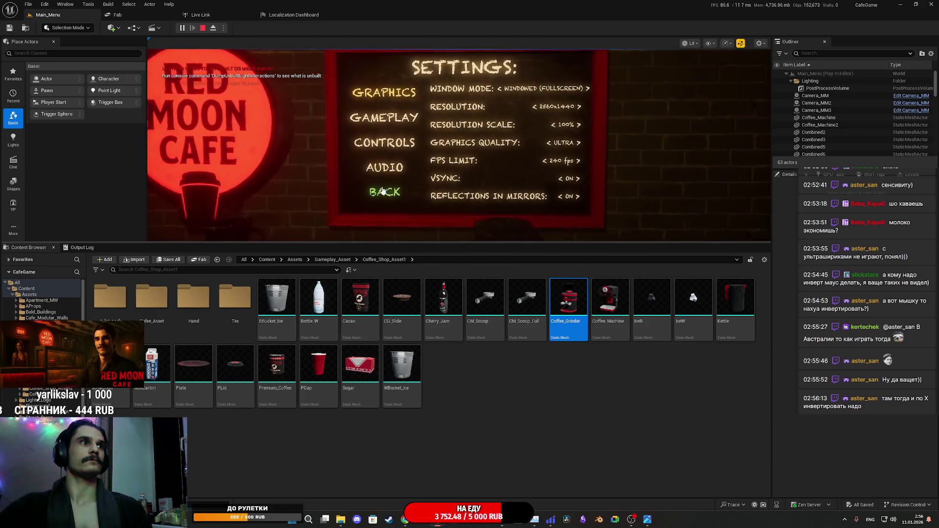
click(373, 189)
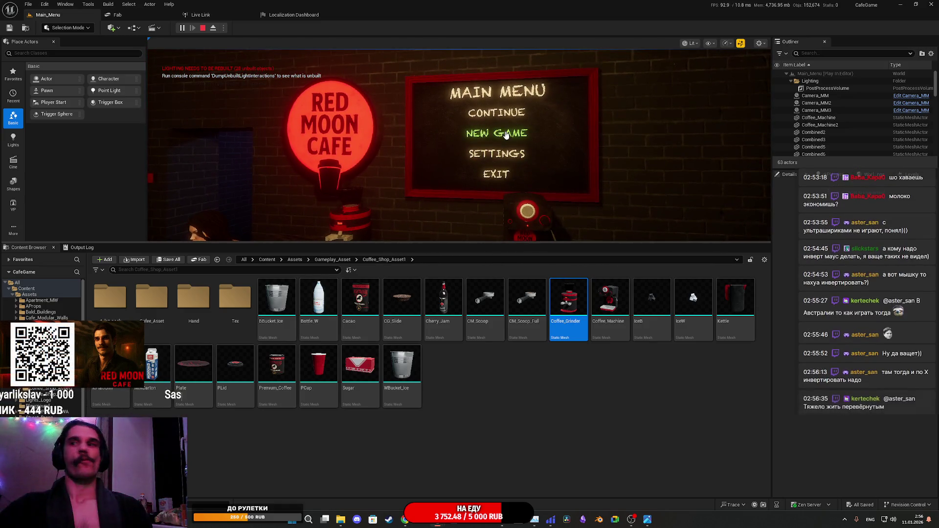
click(506, 135)
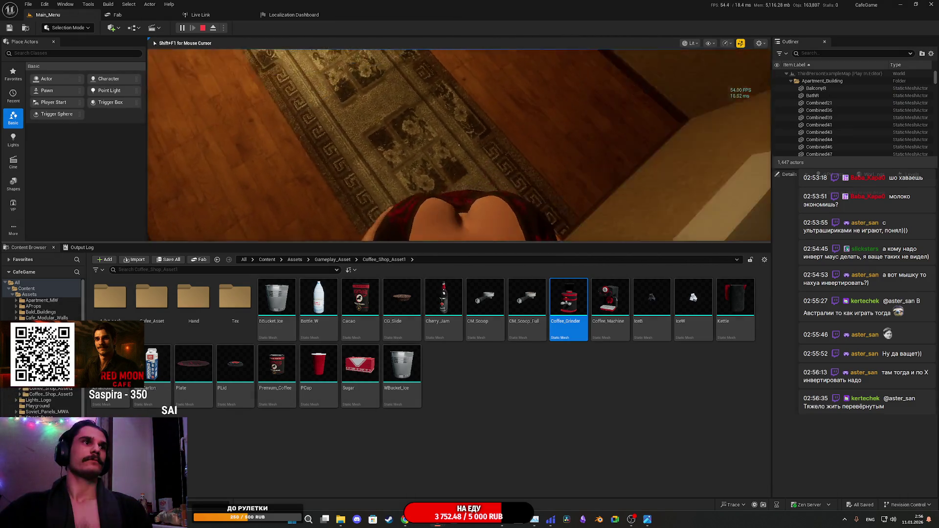
Walk through the apartment corridor and sofa room onto the balcony, then stop play with Esc.
key(w)
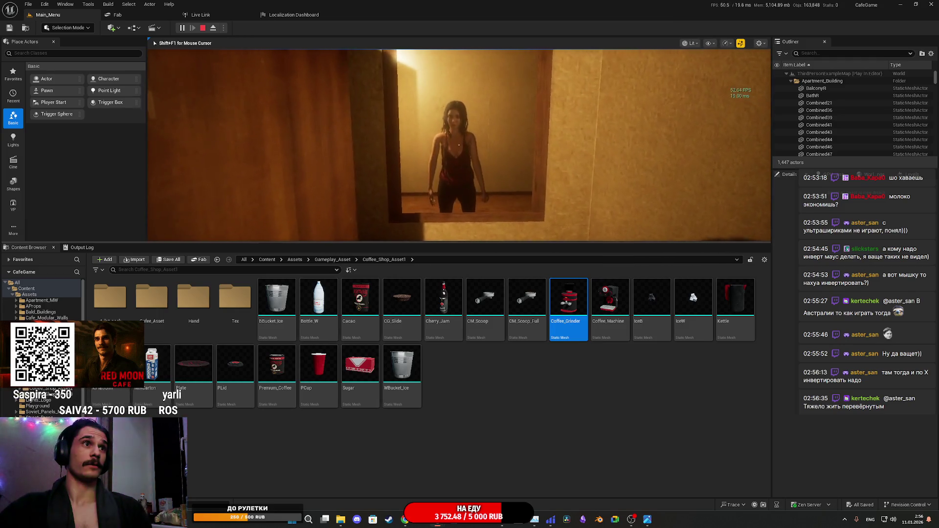
key(w)
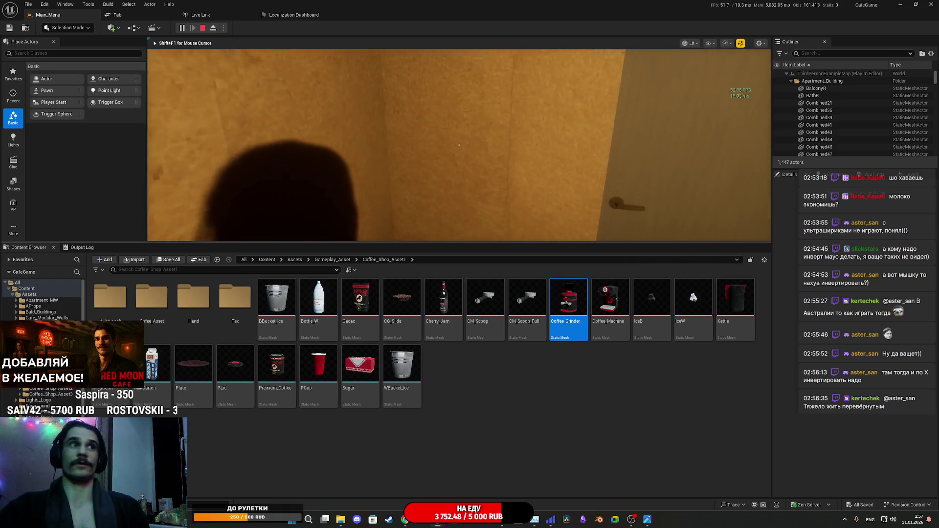
key(w)
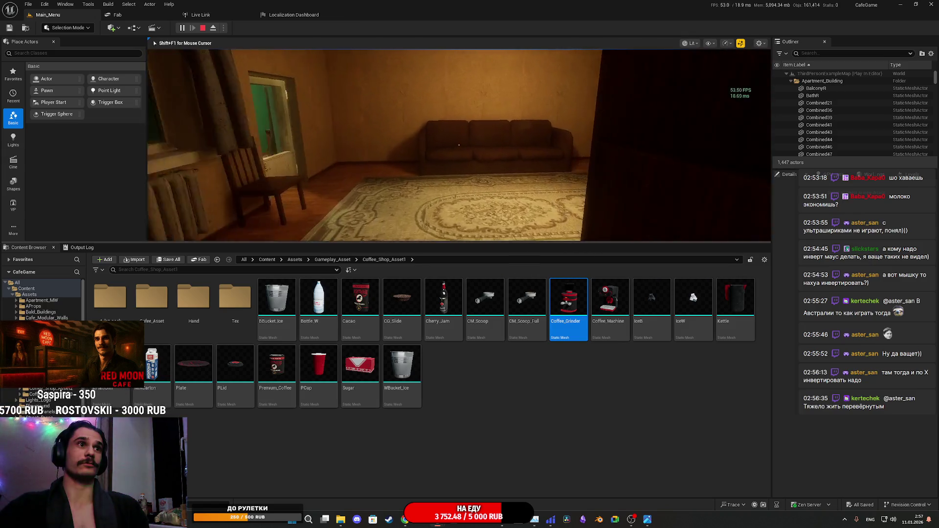
key(w)
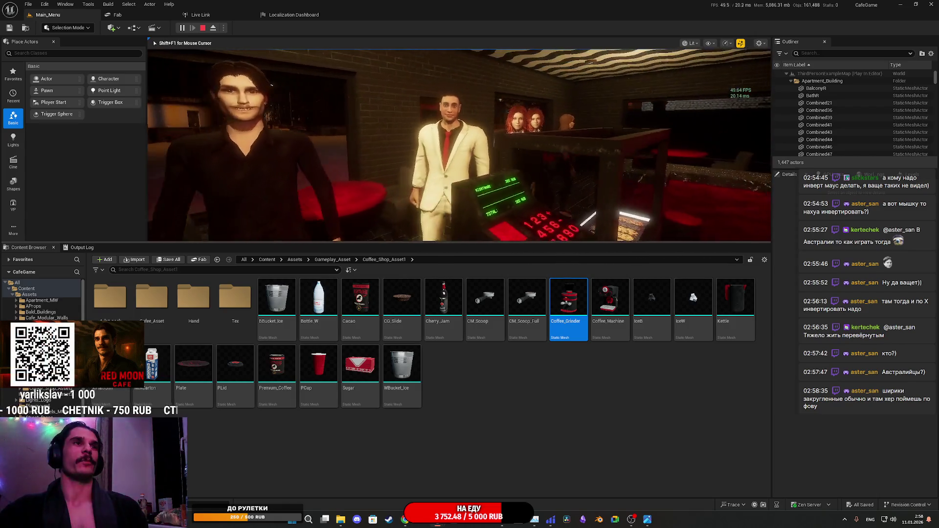
key(Escape)
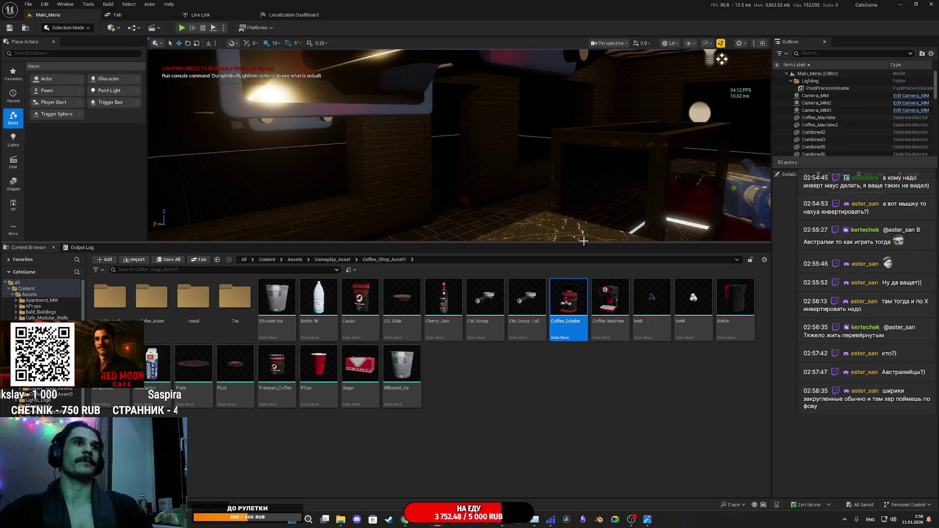
Enlarge the level viewport, play fullscreen and open the game's Settings board.
mouse_move(590, 242)
mouse_down()
mouse_move(582, 367)
mouse_move(579, 335)
mouse_up()
drag(572, 348, 572, 353)
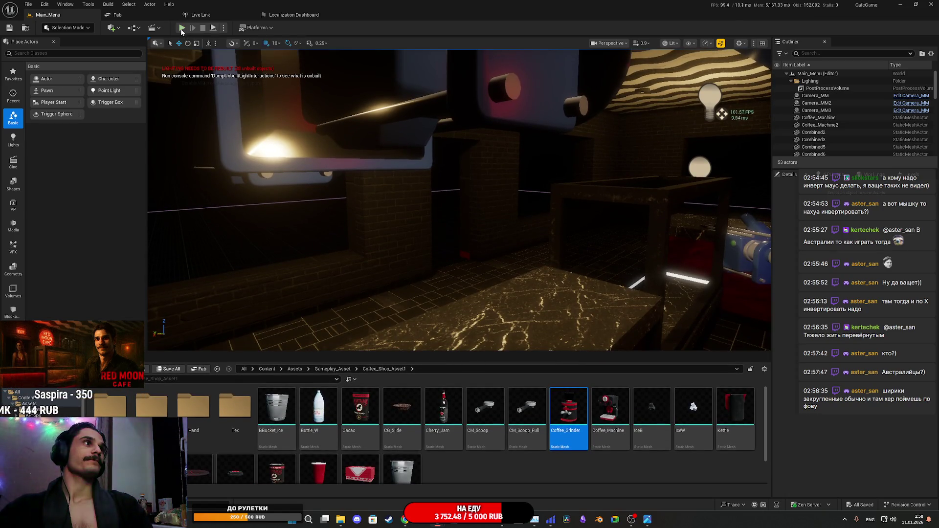
click(181, 29)
key(F11)
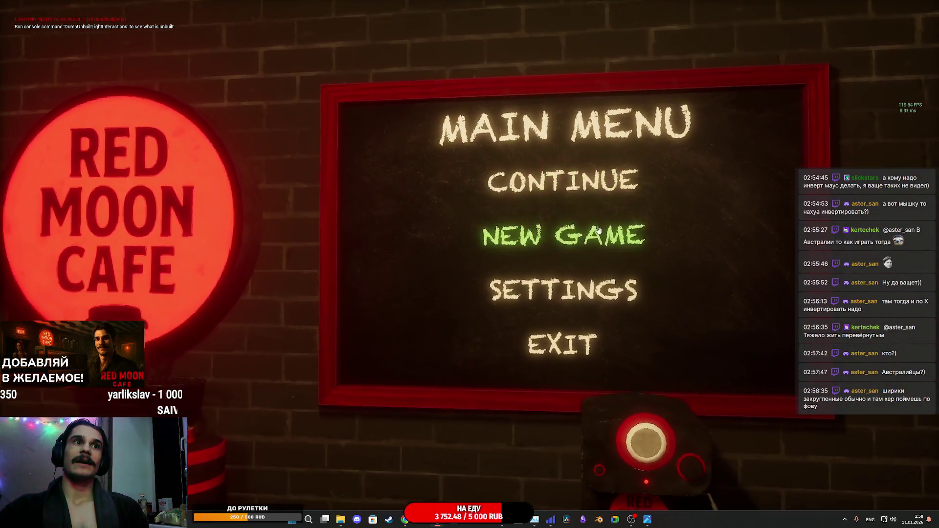
click(591, 267)
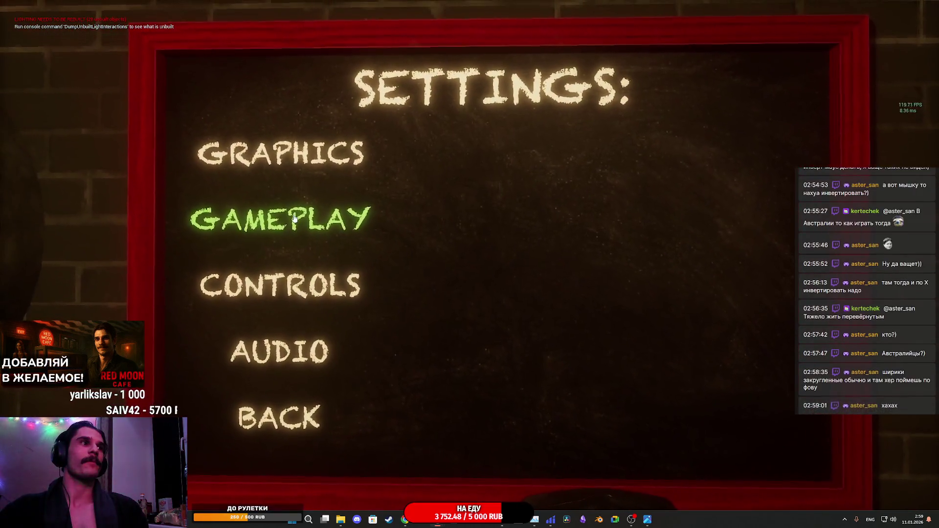
Switch repeatedly between the Gameplay, Graphics and Controls pages, then stop play and open MM_Board_UI.
click(294, 218)
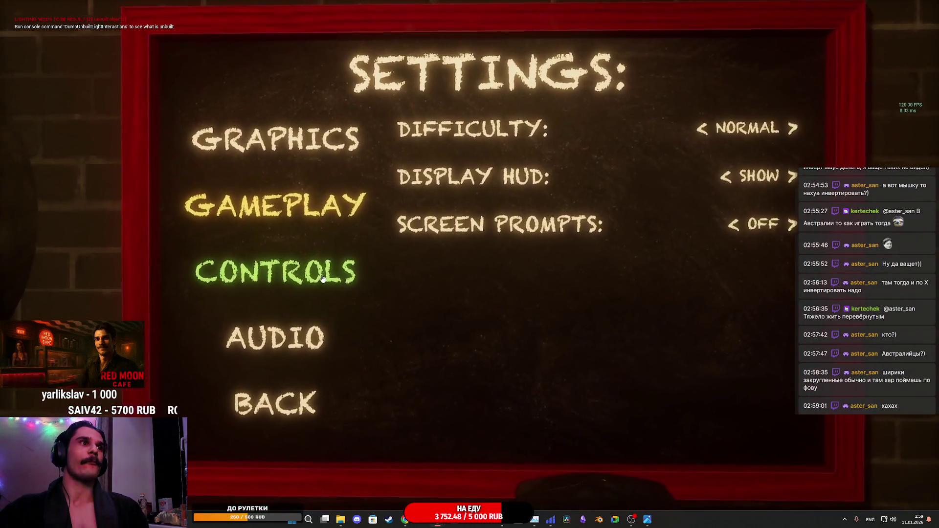
click(342, 289)
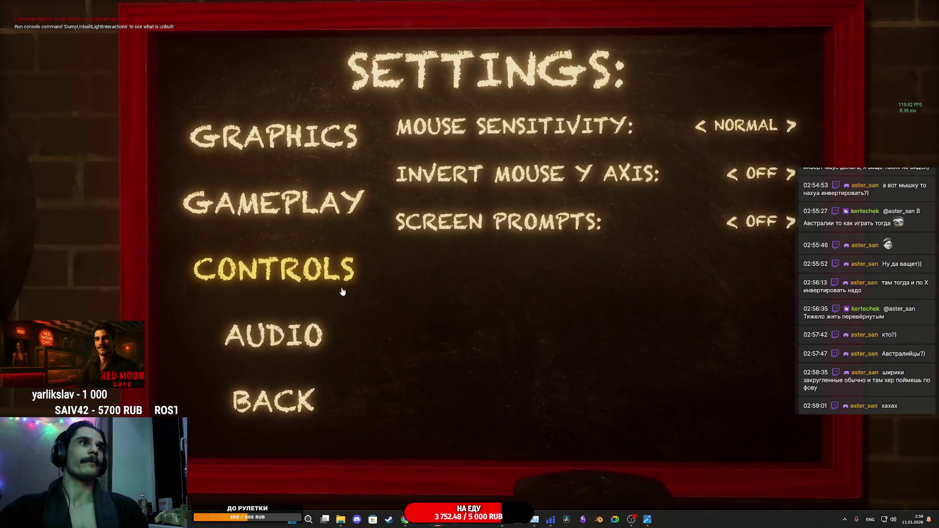
click(293, 226)
click(305, 170)
click(294, 220)
click(303, 273)
click(314, 219)
click(313, 279)
click(307, 217)
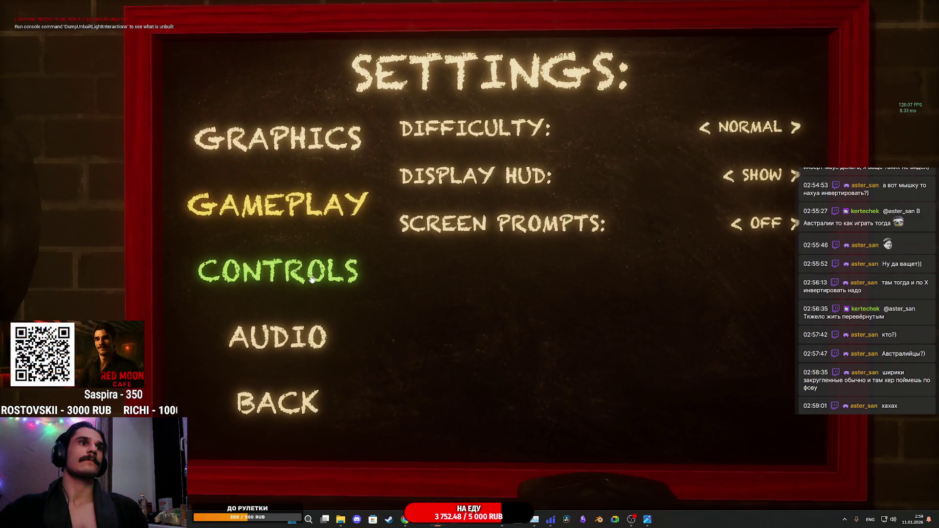
click(311, 279)
click(308, 217)
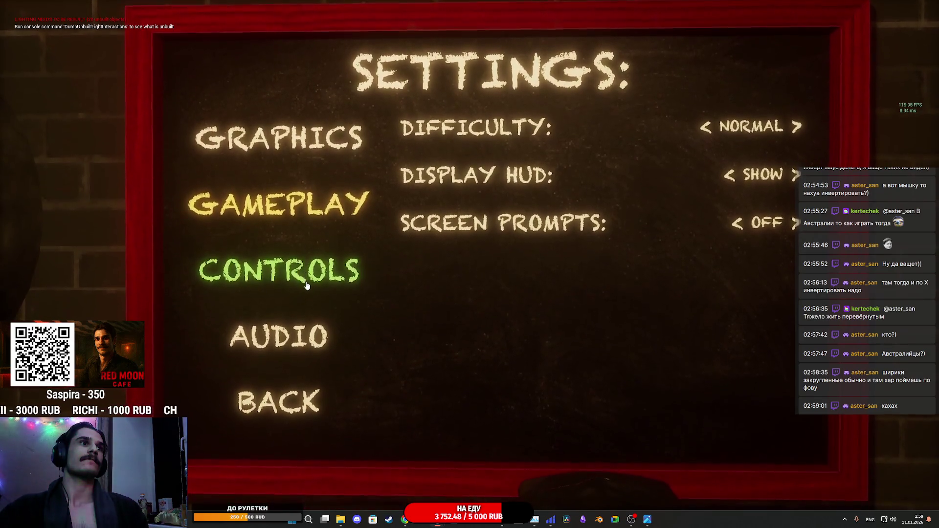
click(310, 289)
click(294, 231)
click(300, 267)
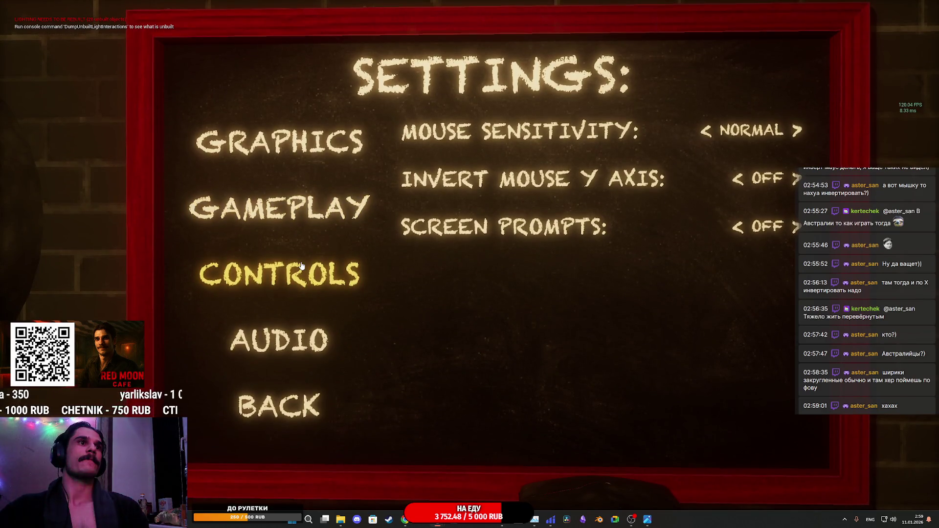
key(Escape)
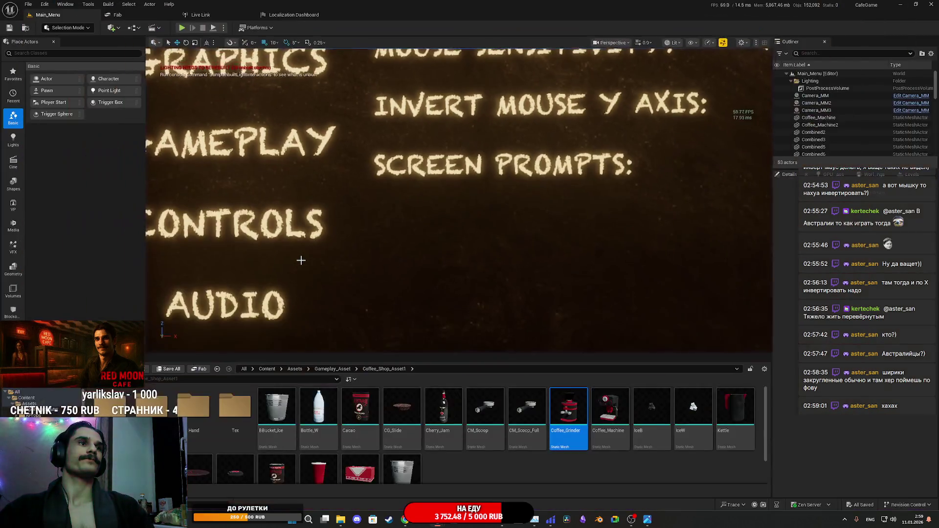
double_click(480, 454)
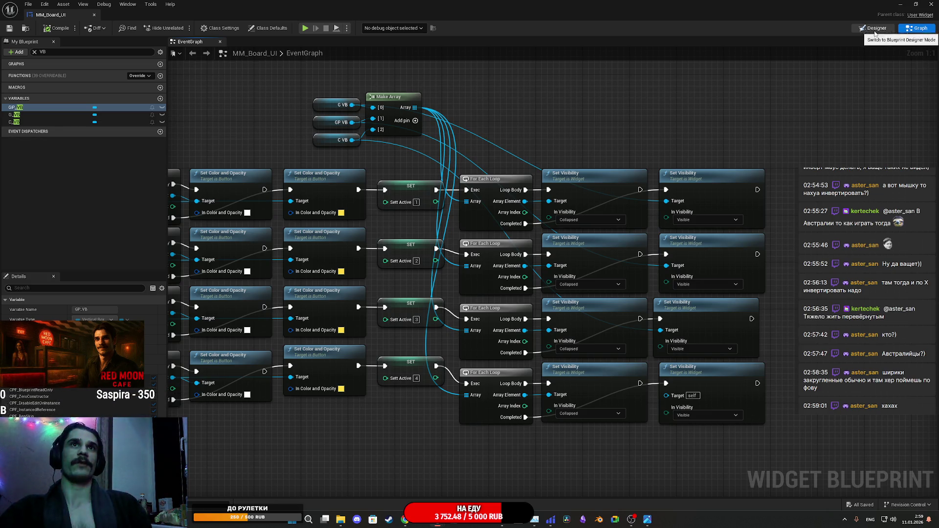
In the Designer, delete the SCREEN PROMPTS horizontal box from the controls column.
click(873, 30)
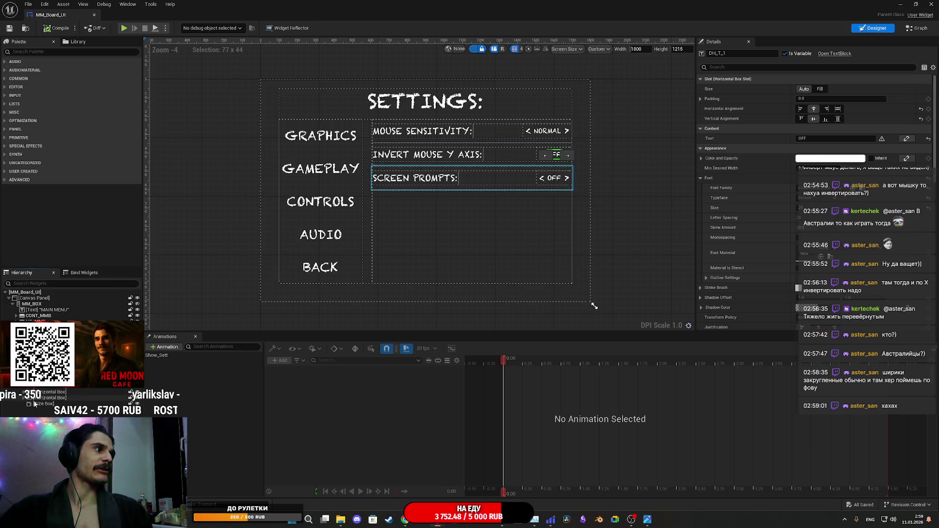
click(37, 398)
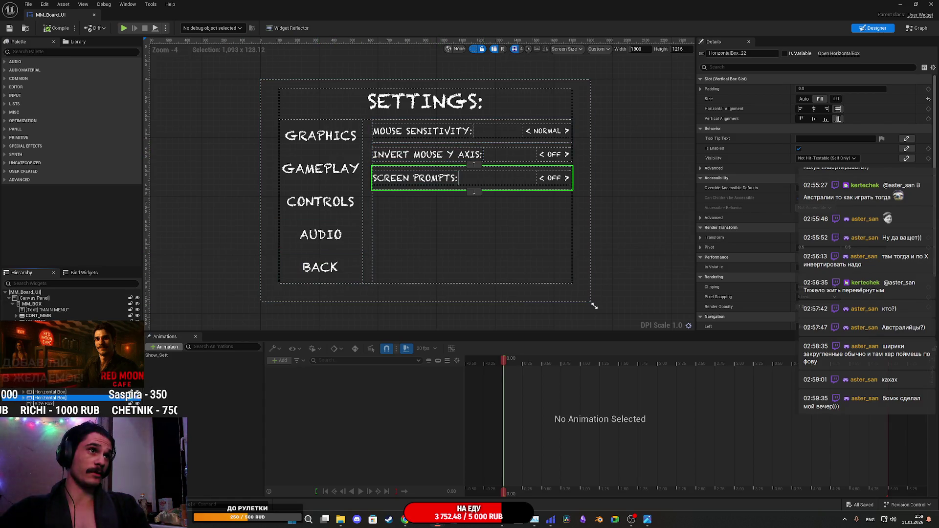
click(52, 399)
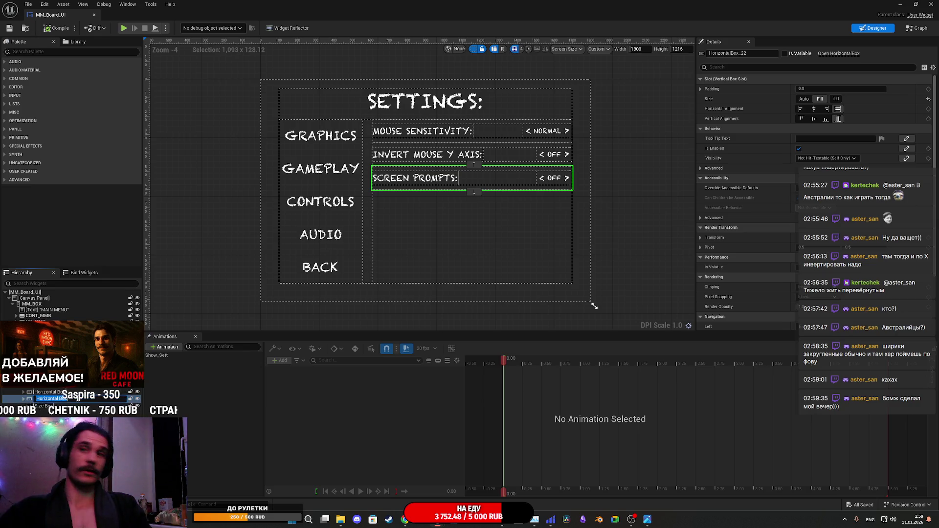
key(Escape)
click(66, 398)
key(Delete)
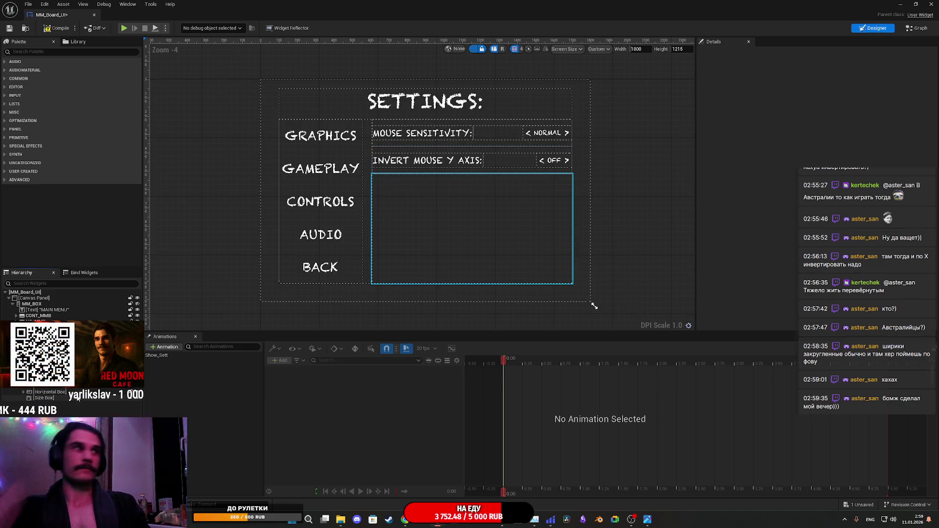
Give the size box below the Invert Y row a Fill size of 5.0 and save the widget.
click(47, 398)
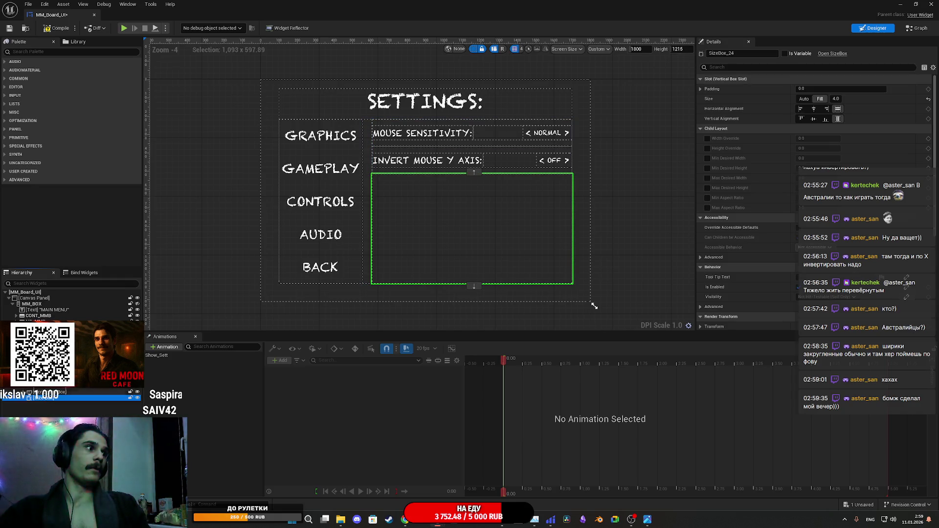
click(835, 99)
text(5)
key(Return)
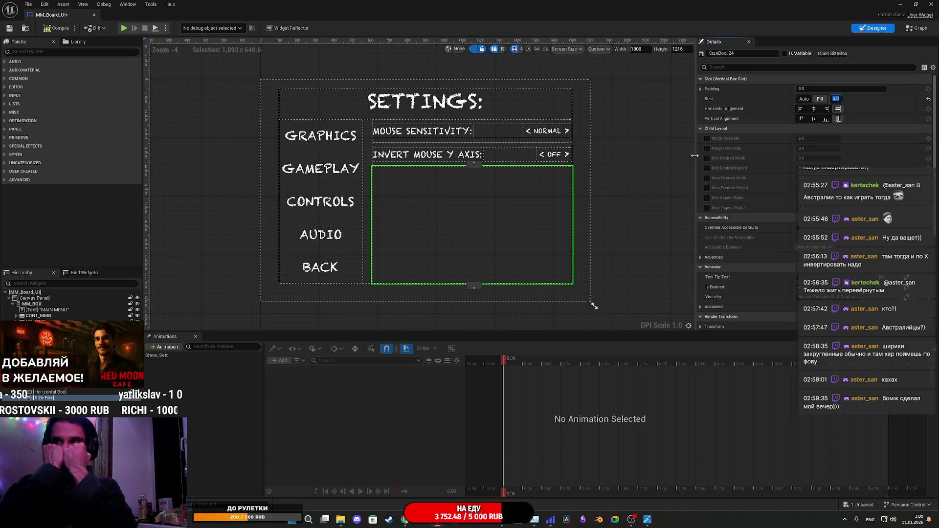
key(Return)
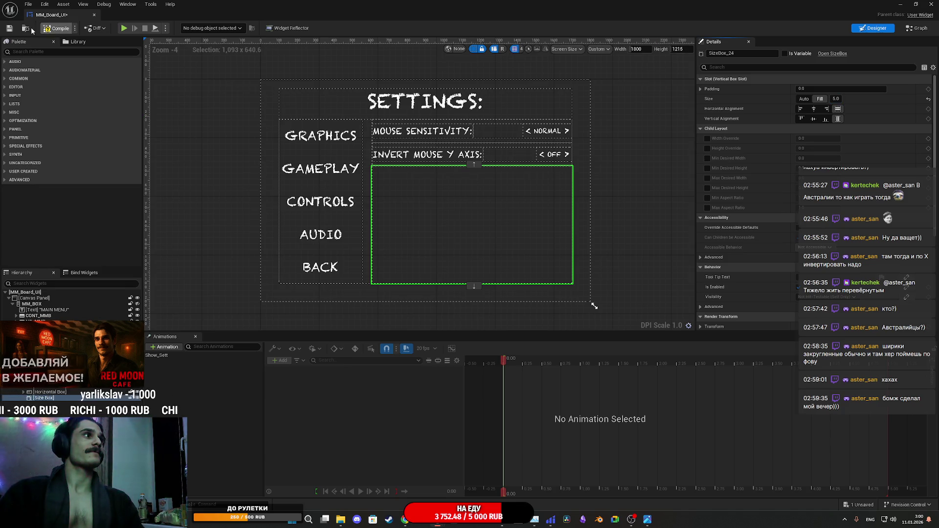
click(10, 28)
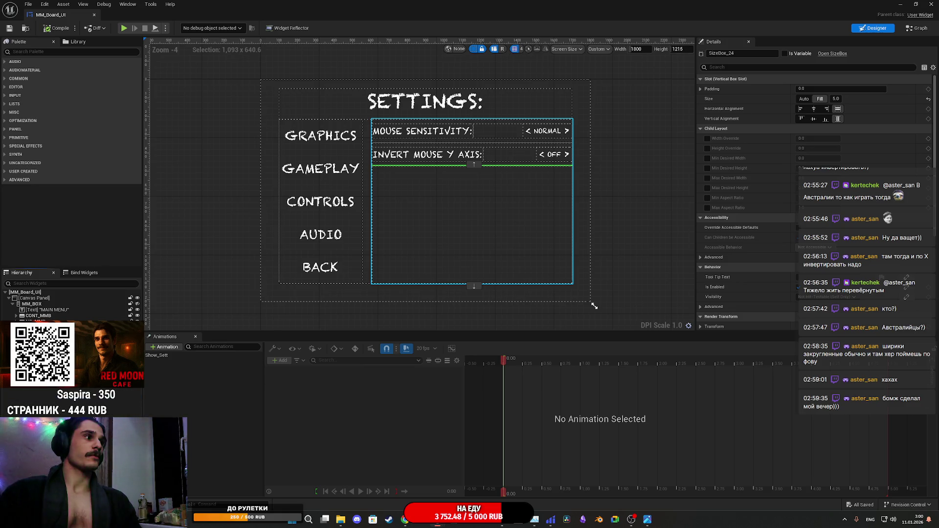
key(Left)
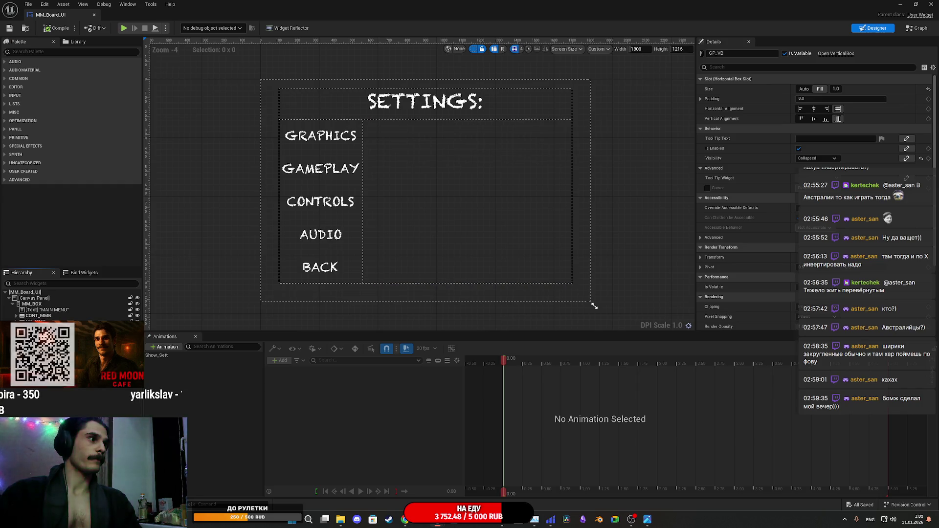
Rename the Invert Mouse Y Axis row's left and right arrow buttons with the IMA prefix.
key(Down)
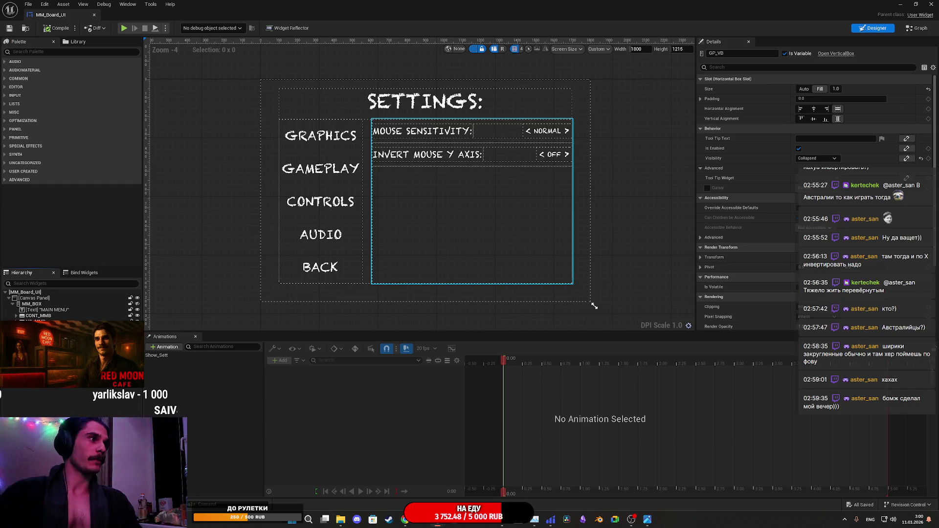
click(538, 162)
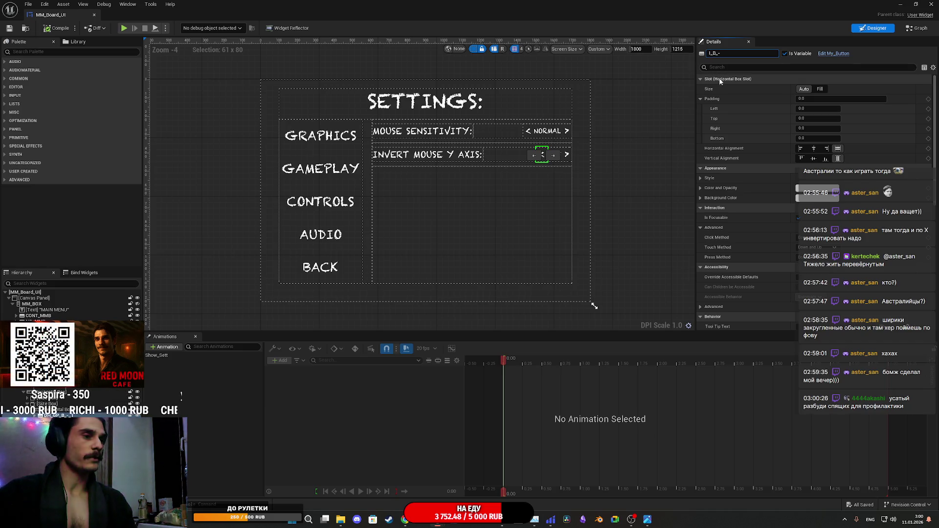
text(M)
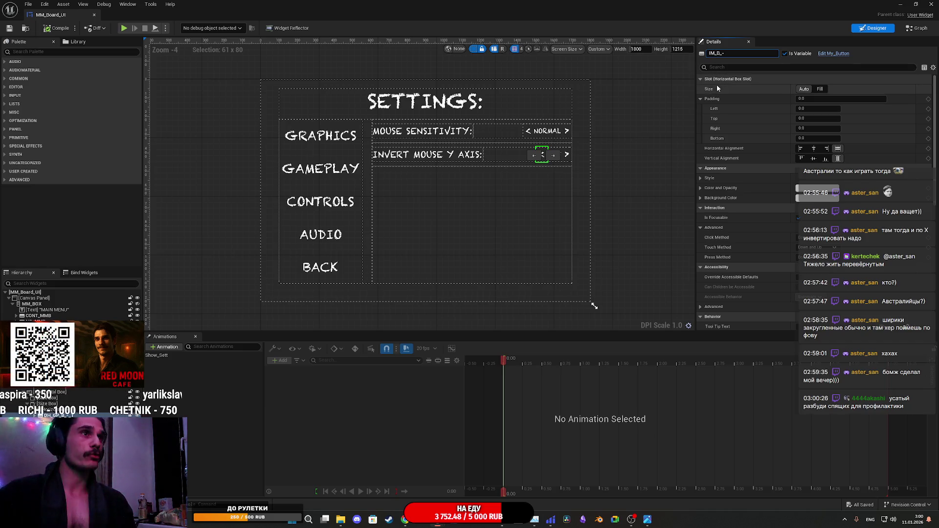
text(A)
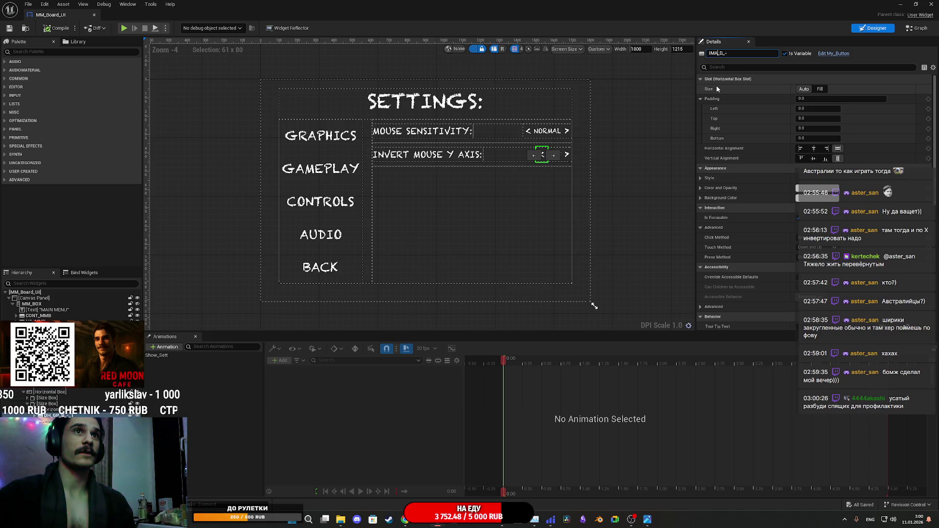
key(Return)
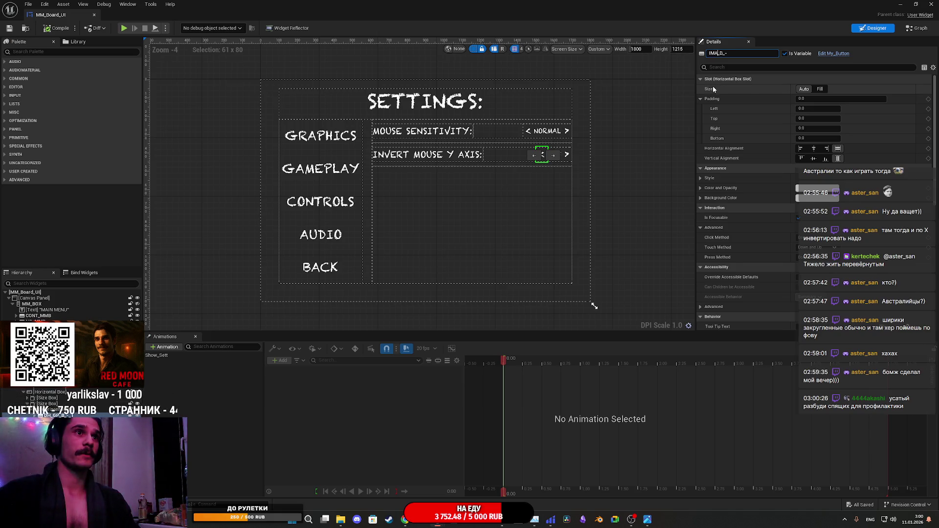
click(570, 160)
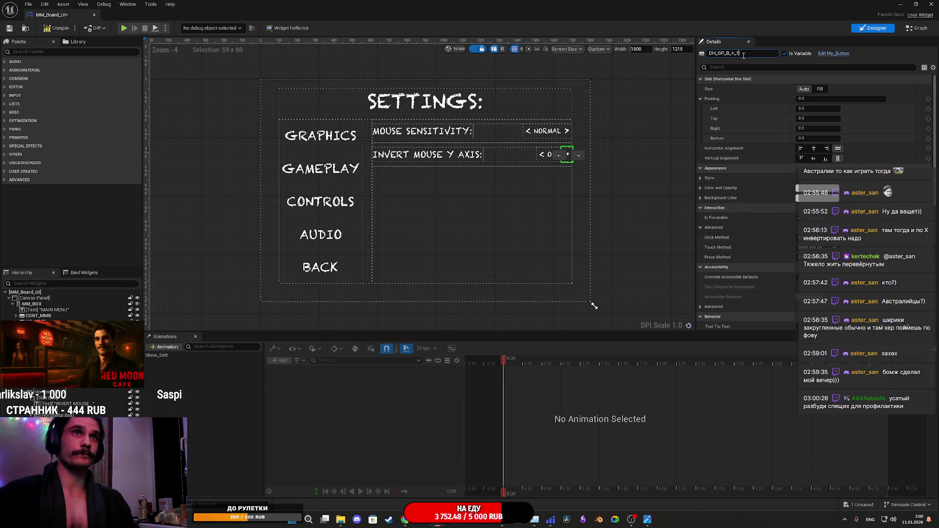
key(BackSpace)
key(BackSpace)
key(BackSpace)
text(4)
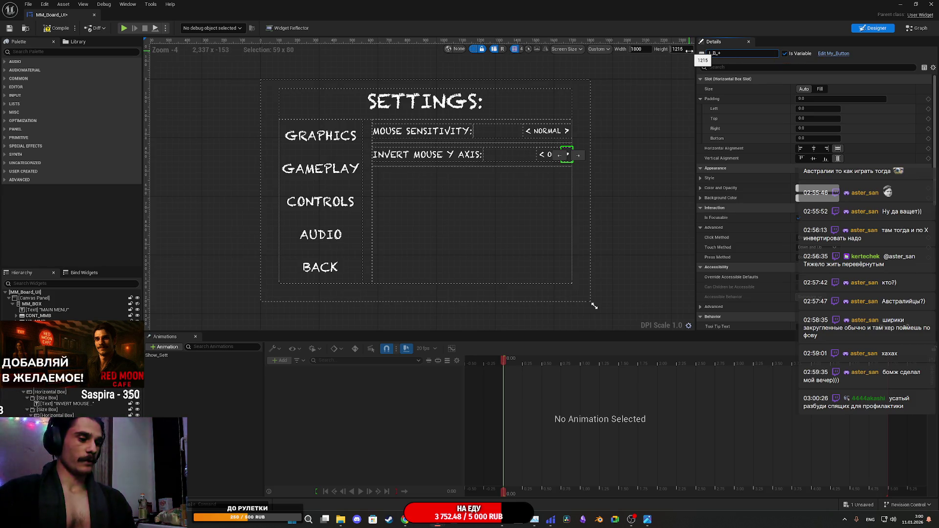
key(Return)
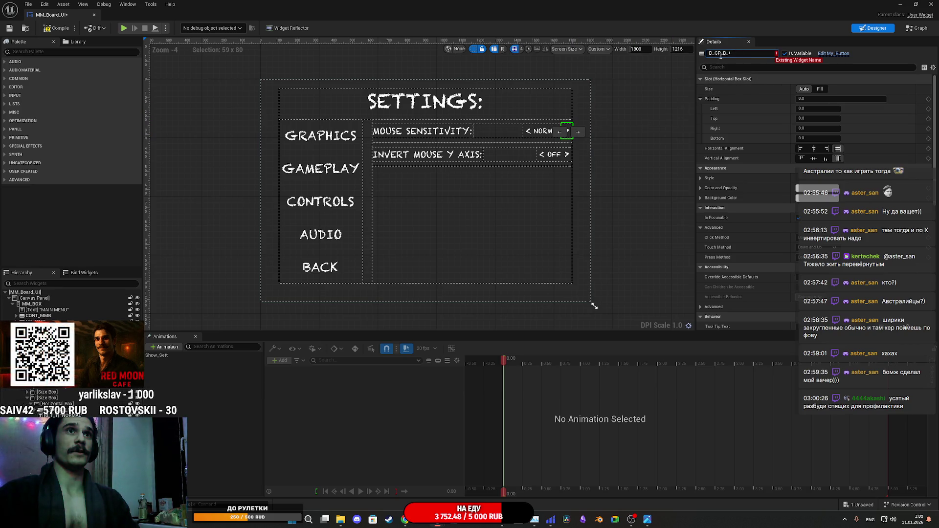
Rename the Mouse Sensitivity left arrow and NORMAL value text with MS prefixes, then save.
text(MS)
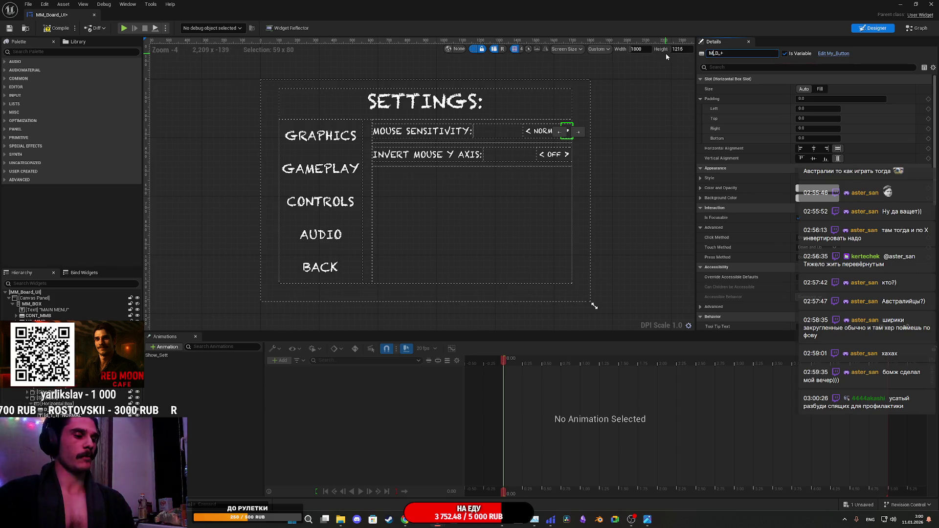
click(526, 138)
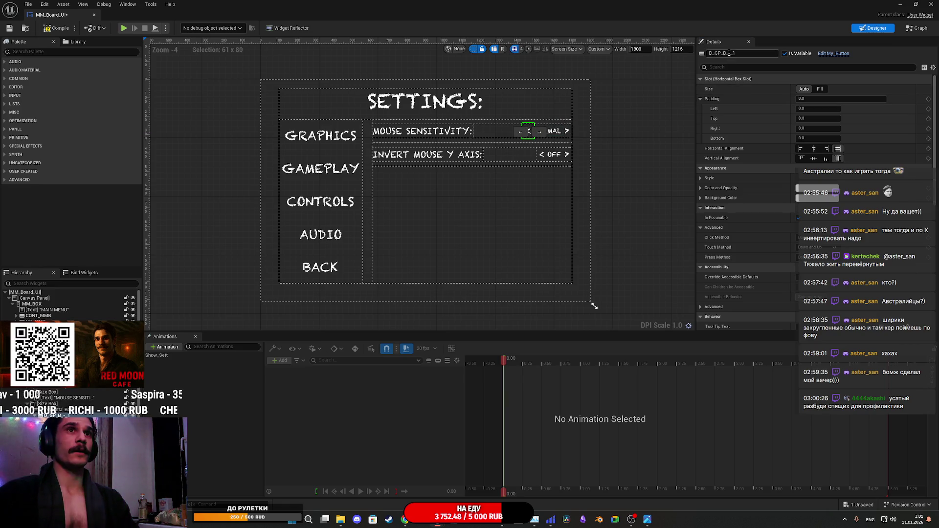
key(BackSpace)
key(BackSpace)
text(MS_B_L)
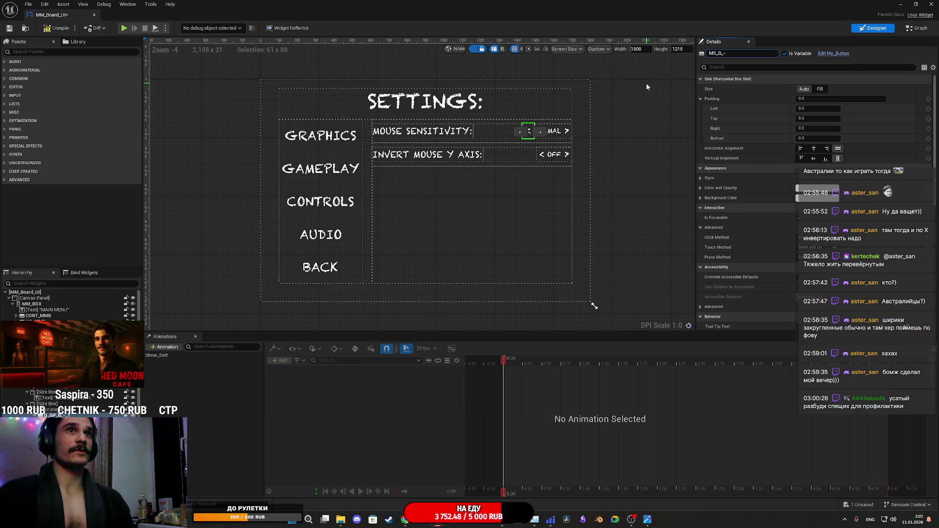
click(555, 132)
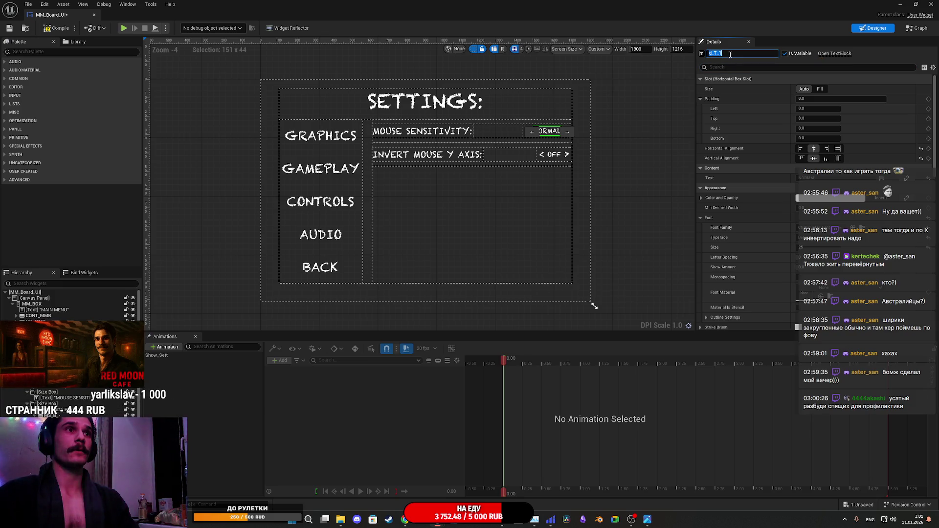
text(LT)
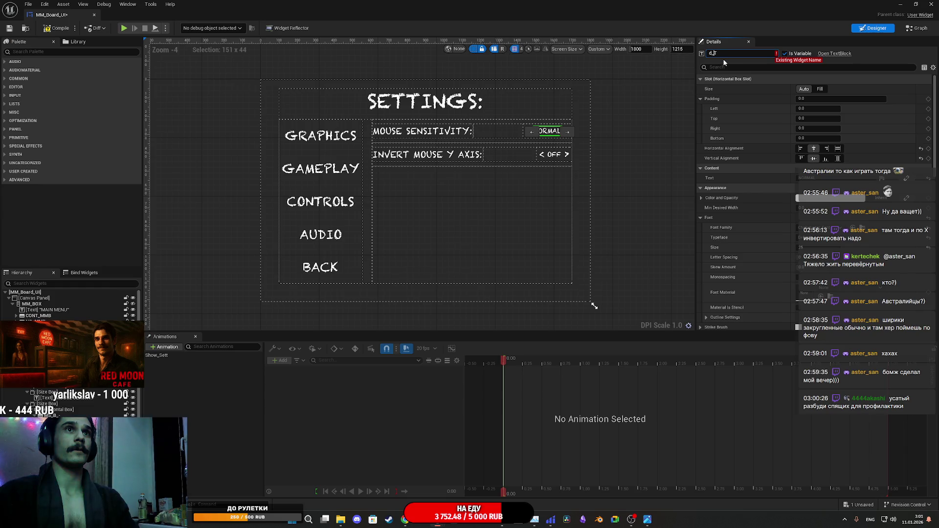
text(MS)
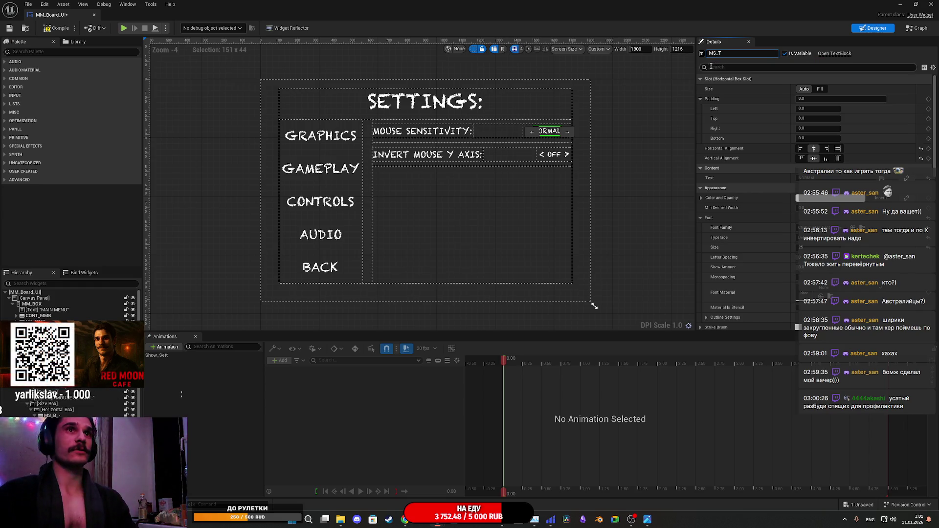
text(IMA_T)
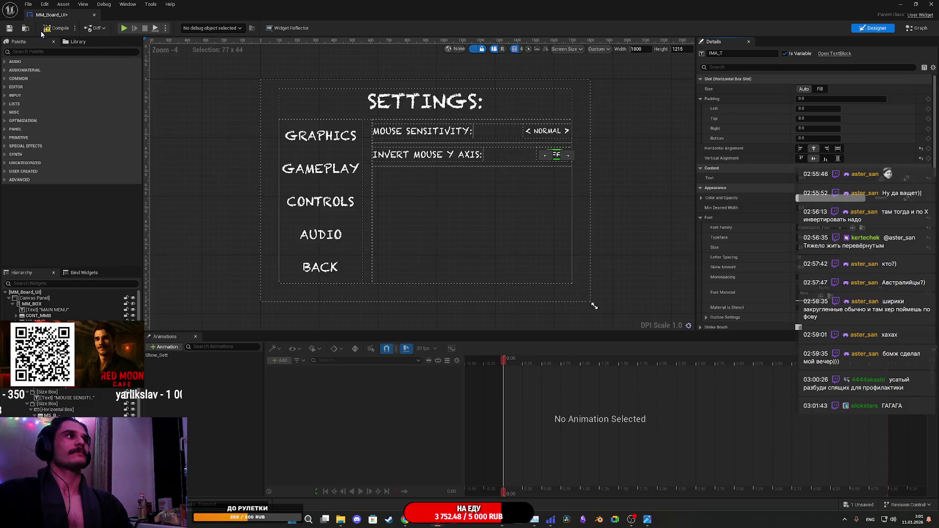
click(10, 29)
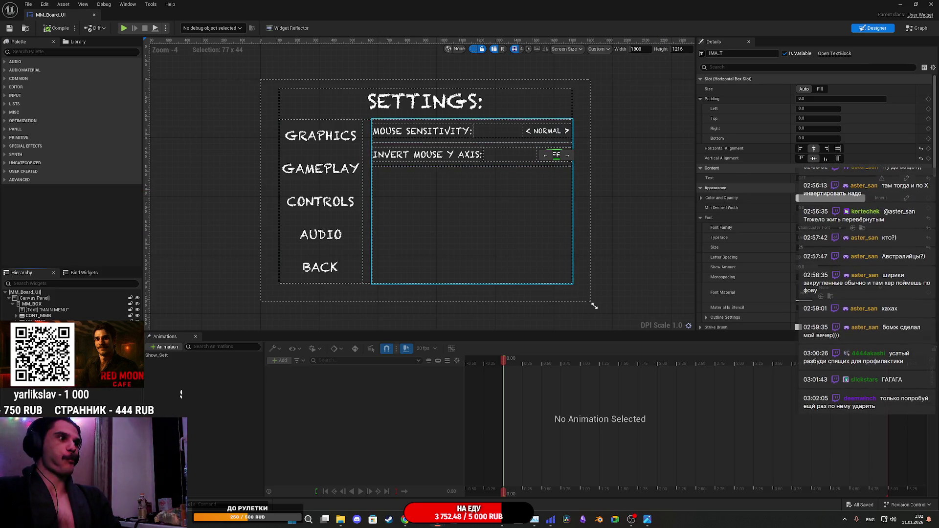
Copy and paste the GP_VB gameplay panel as A_VB, make it visible, and save.
click(471, 220)
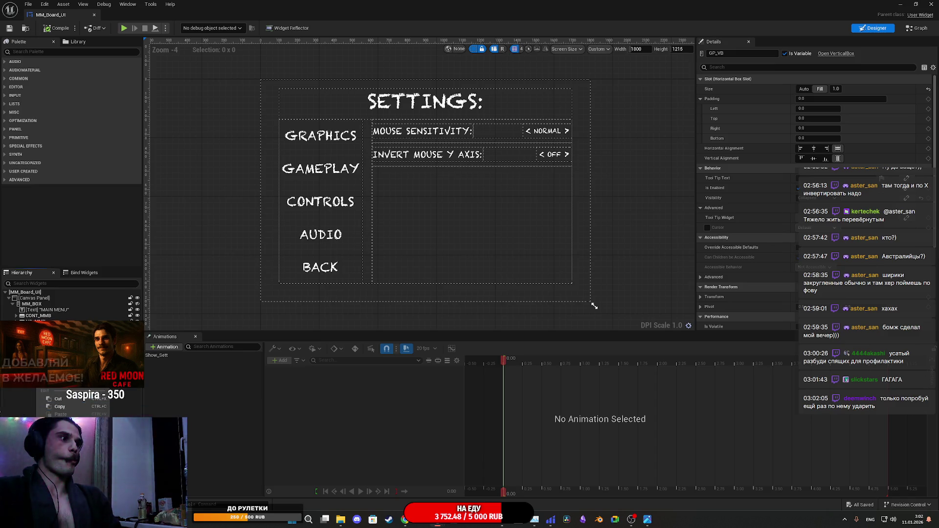
click(137, 386)
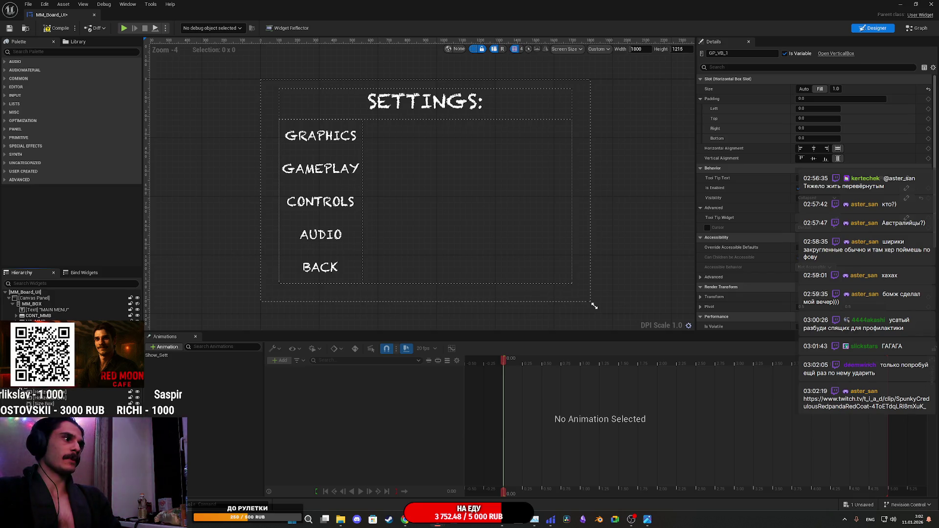
scroll(38, 392, down, 2)
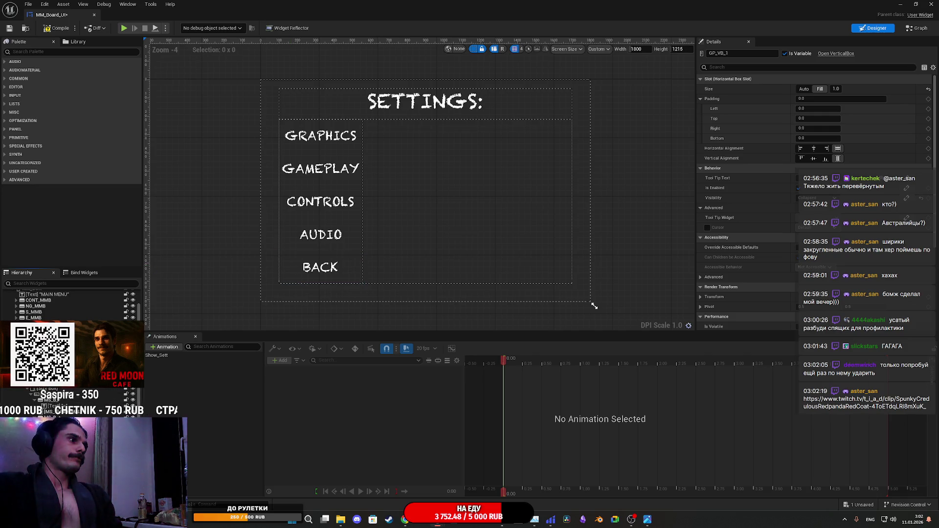
scroll(69, 313, up, 3)
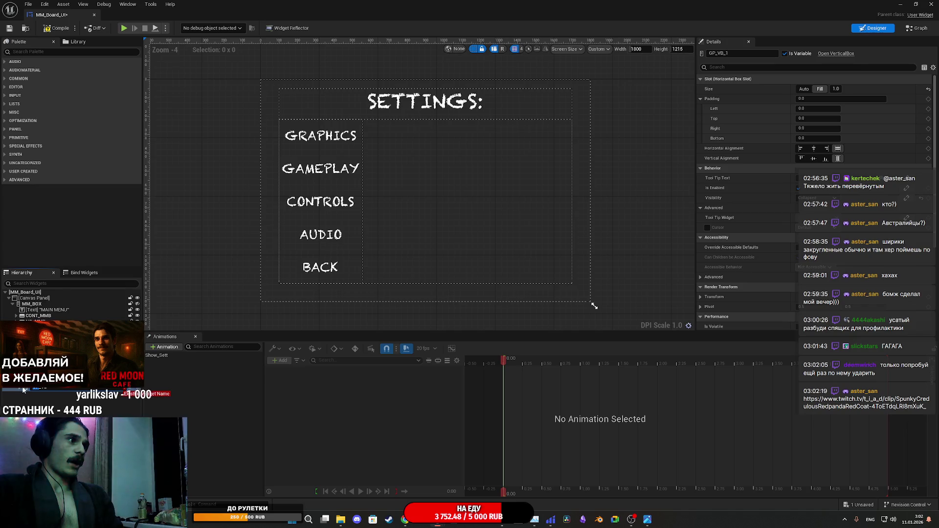
click(93, 407)
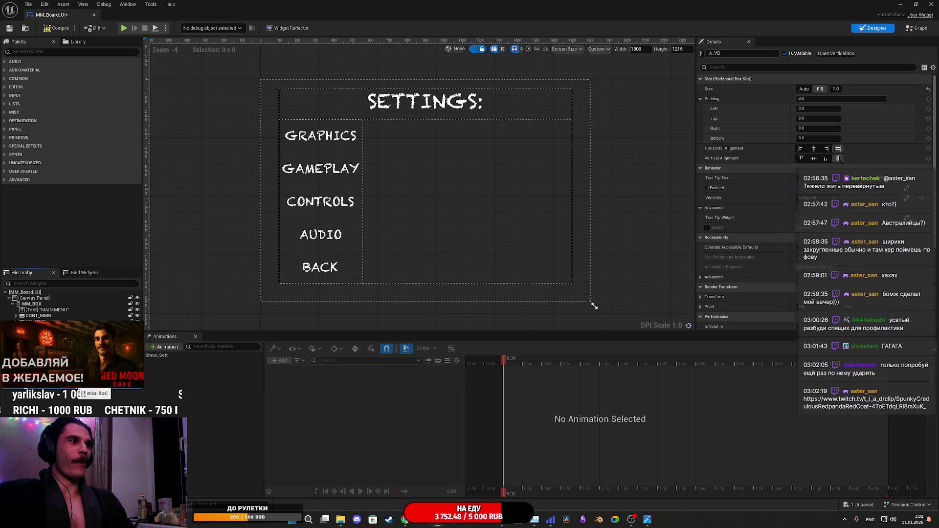
click(140, 388)
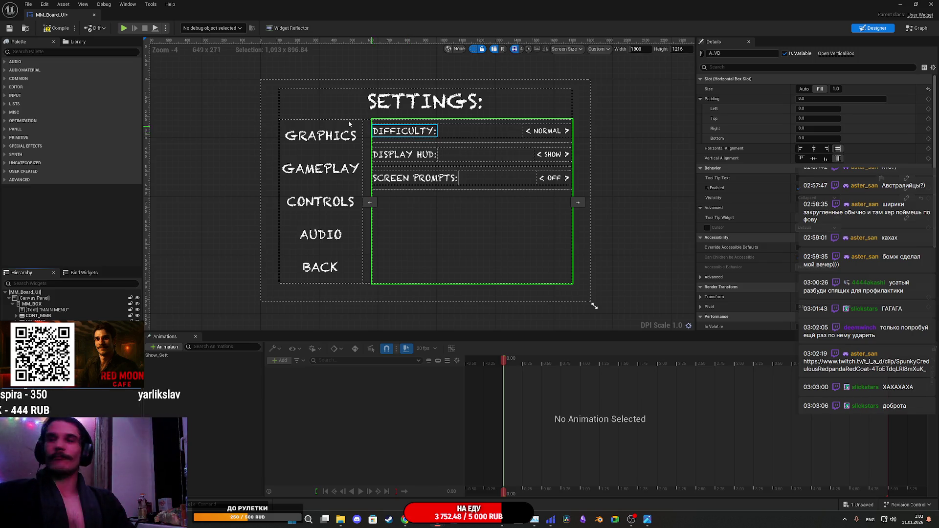
click(9, 31)
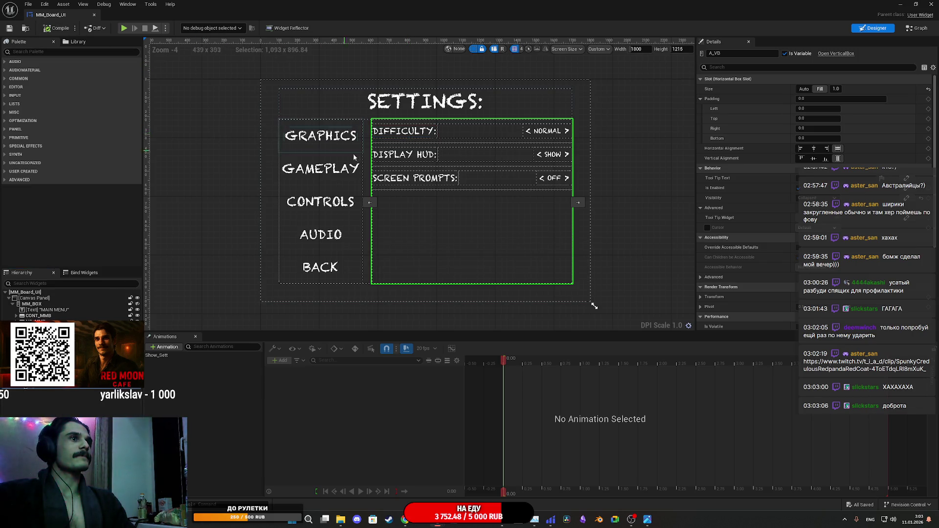
Select the DIFFICULTY label and bring up the Audio Settings reference screenshot in Photos.
click(411, 135)
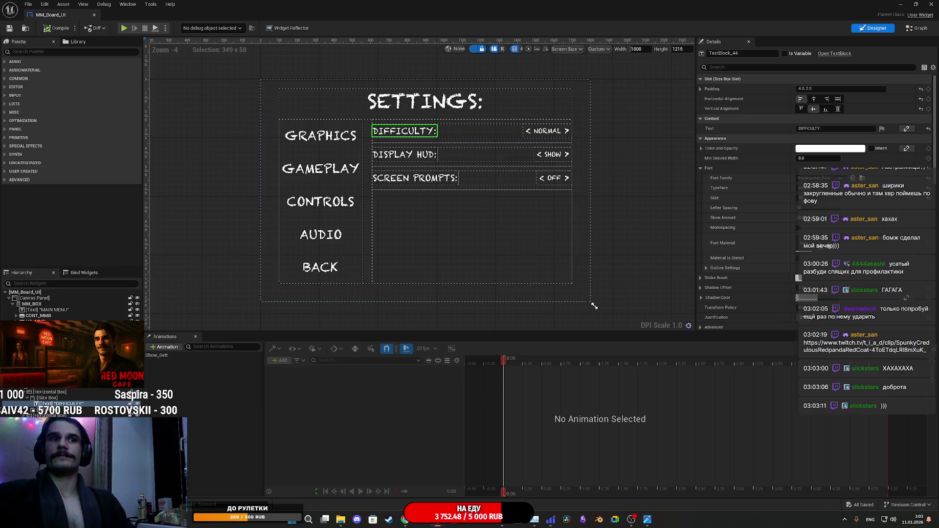
click(647, 519)
scroll(831, 420, down, 1)
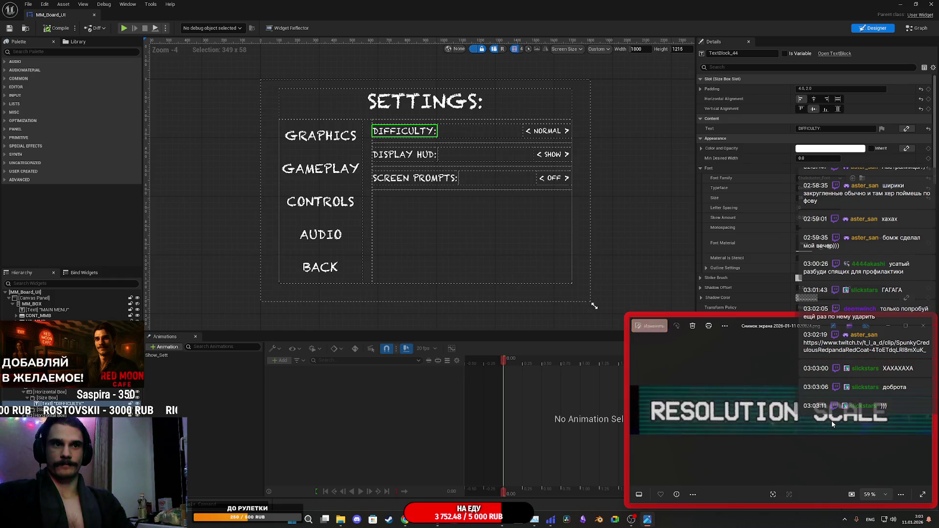
scroll(831, 421, up, 1)
scroll(831, 423, up, 3)
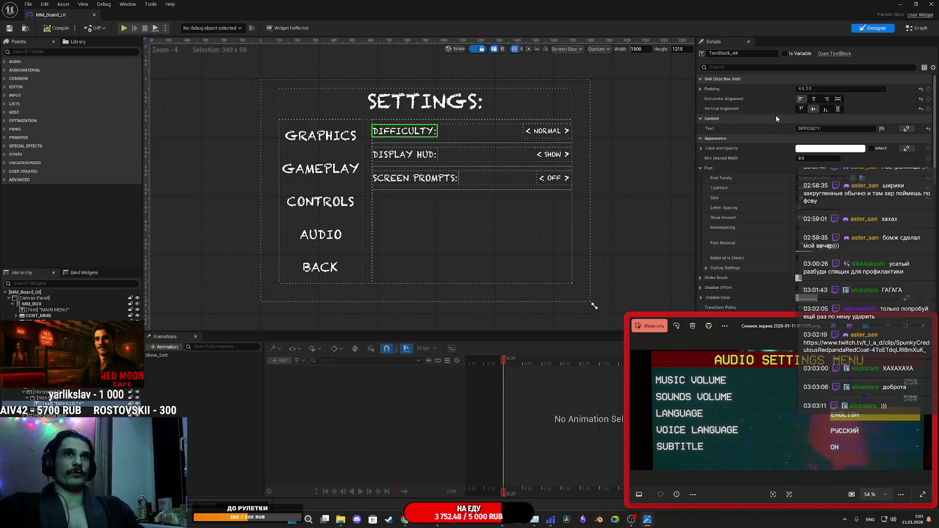
Relabel the DIFFICULTY and DISPLAY HUD rows as MUSIC VOLUME: and SOUNDS VOLUME:.
click(819, 129)
drag(820, 129, 769, 127)
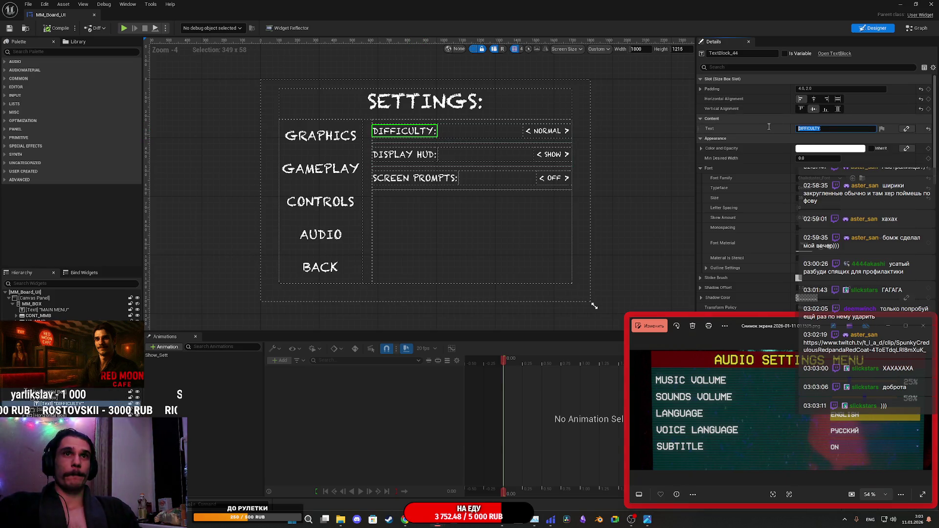
text(MUSI)
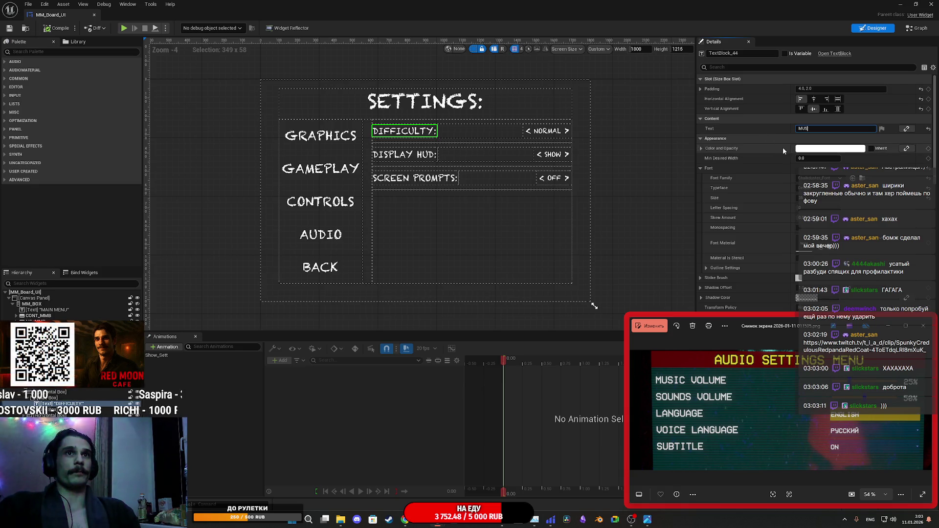
text(C V)
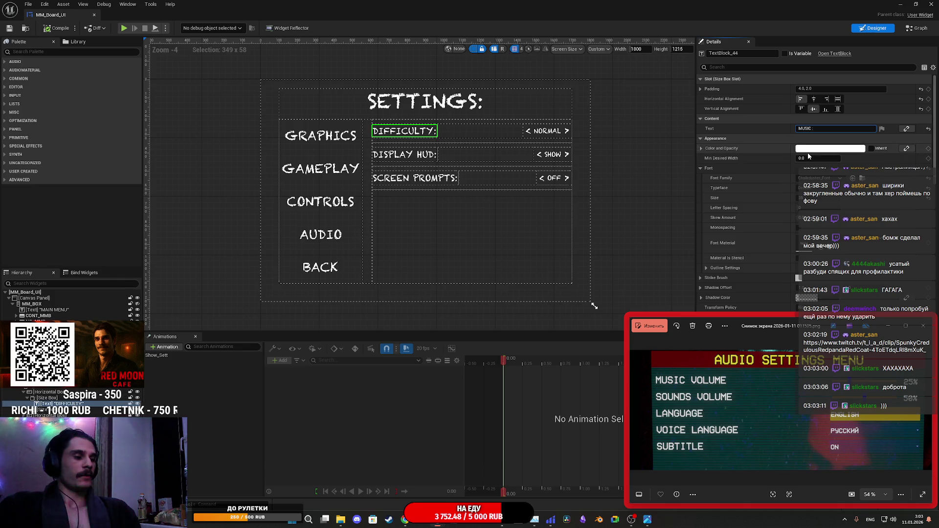
text(OLUM)
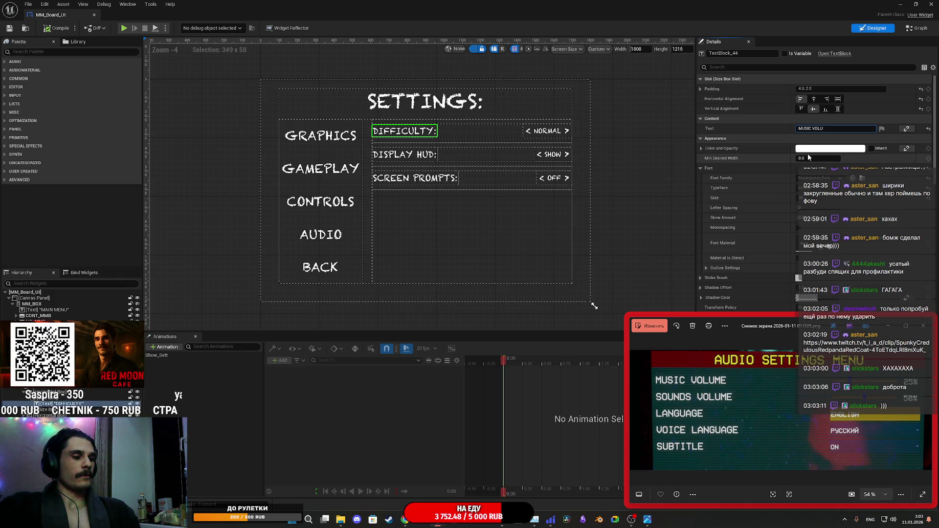
text(E)
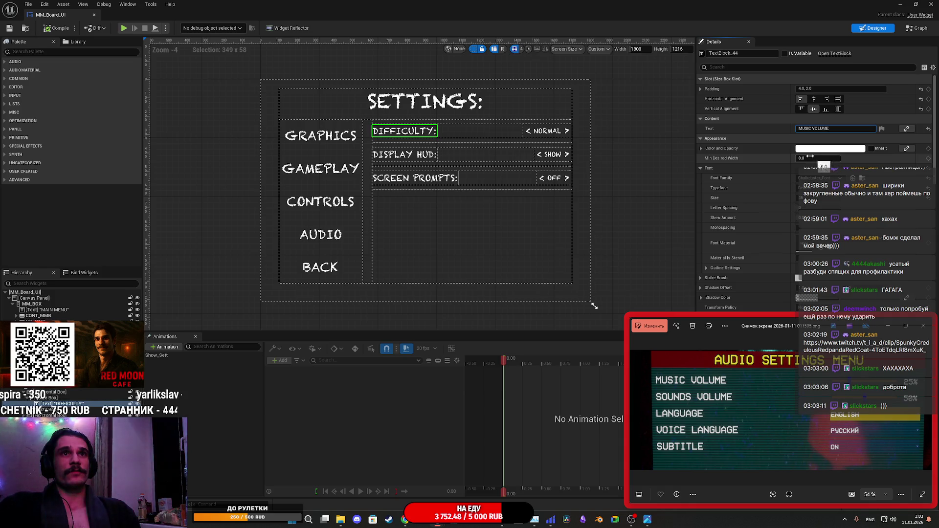
click(405, 155)
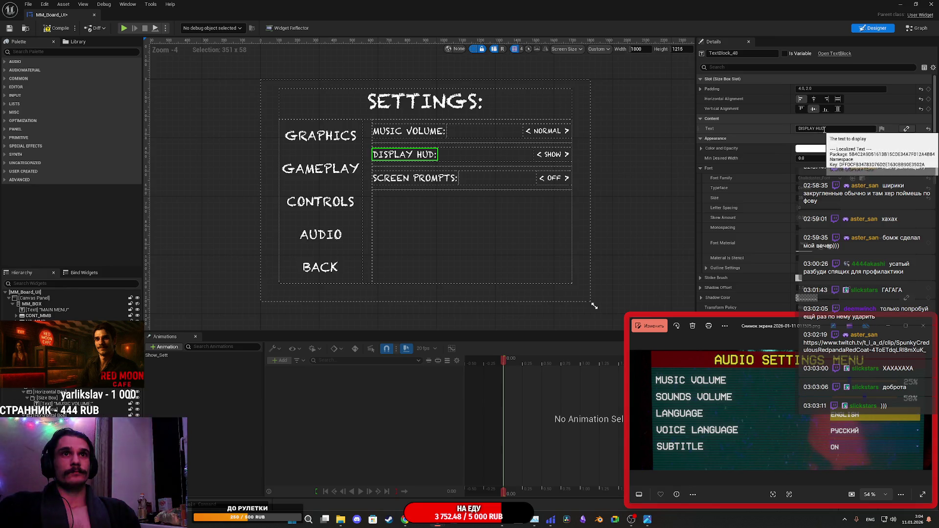
drag(826, 128, 800, 130)
text(SO:)
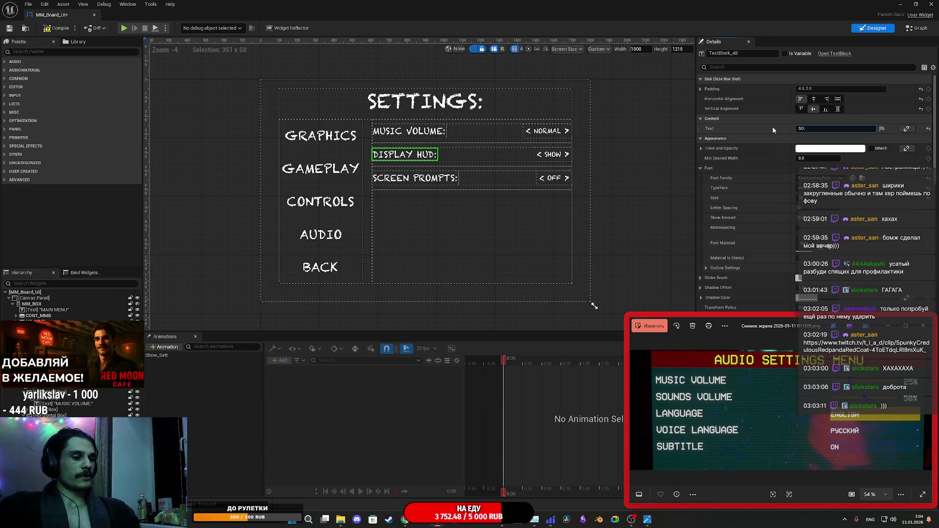
text(UNDS VOLUM)
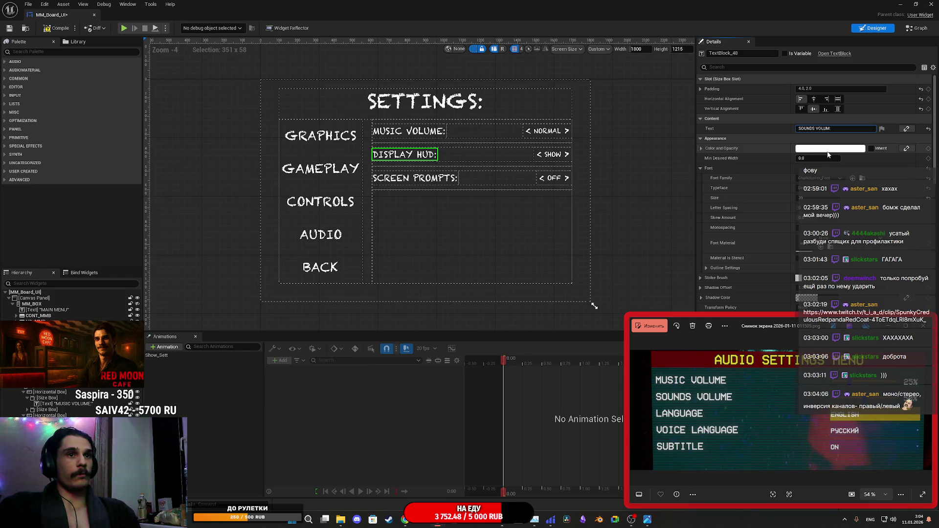
text(E)
key(Return)
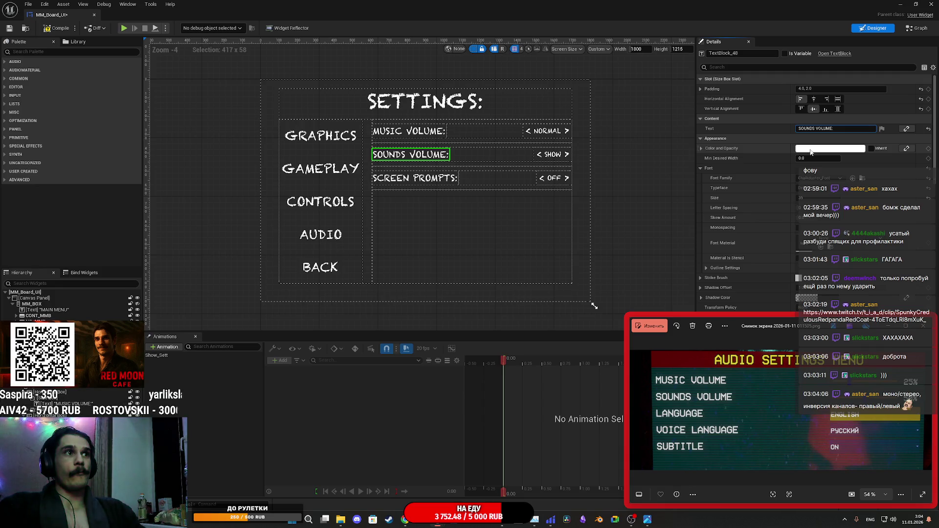
Change the SCREEN PROMPTS row's label text to LANGUAGE.
click(401, 179)
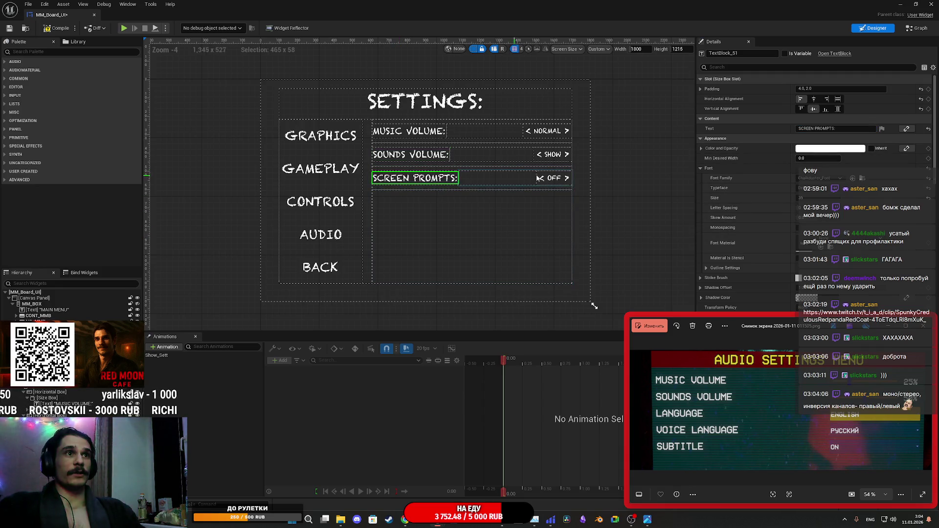
click(834, 130)
text(LANGUAGE)
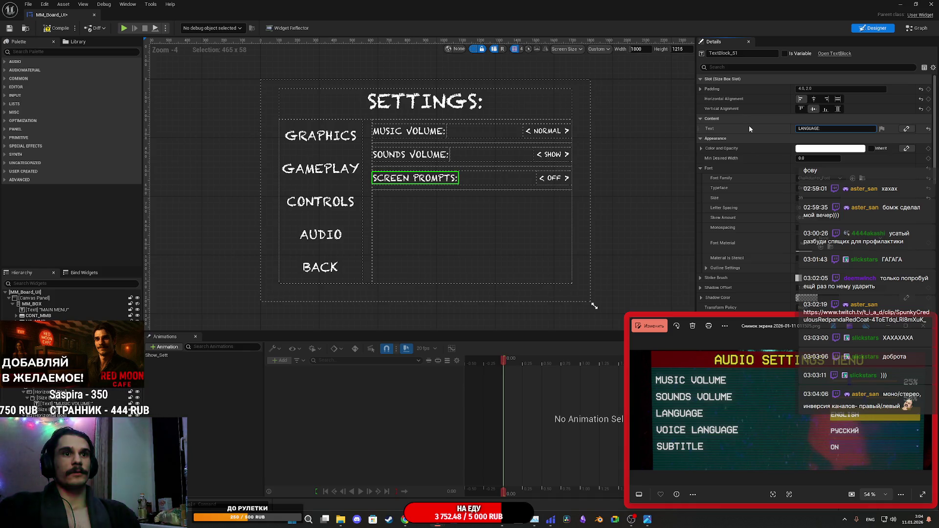
key(BackSpace)
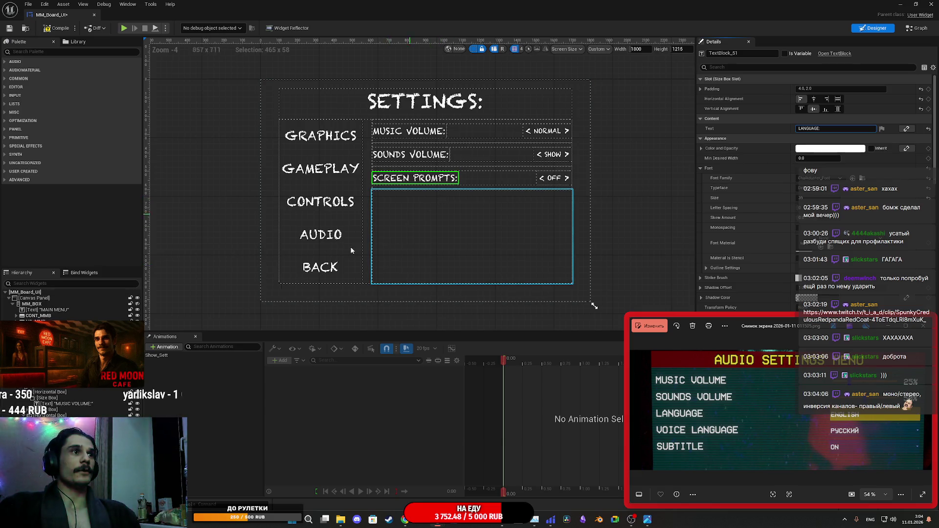
Duplicate the LANGUAGE row with Ctrl+D, relabel the copy SUBTITLE:, and save the widget.
right_click(44, 347)
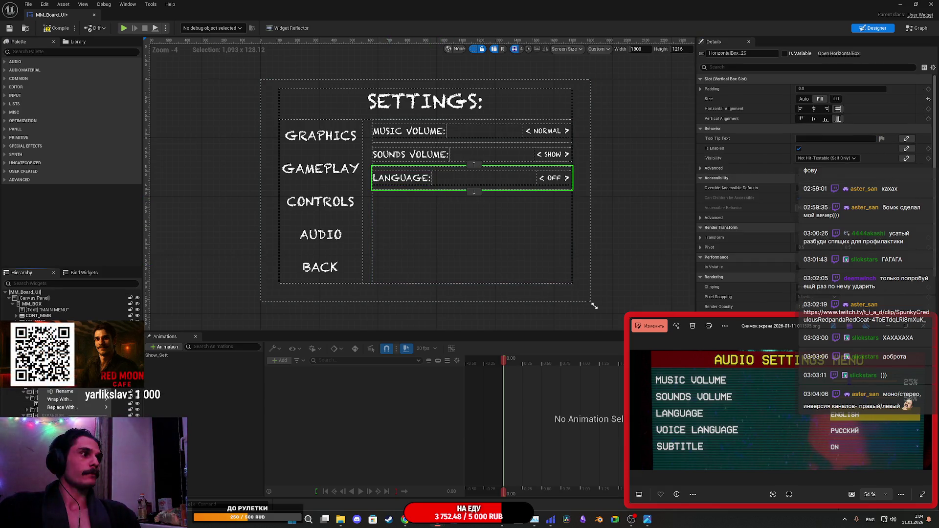
key(ctrl+d)
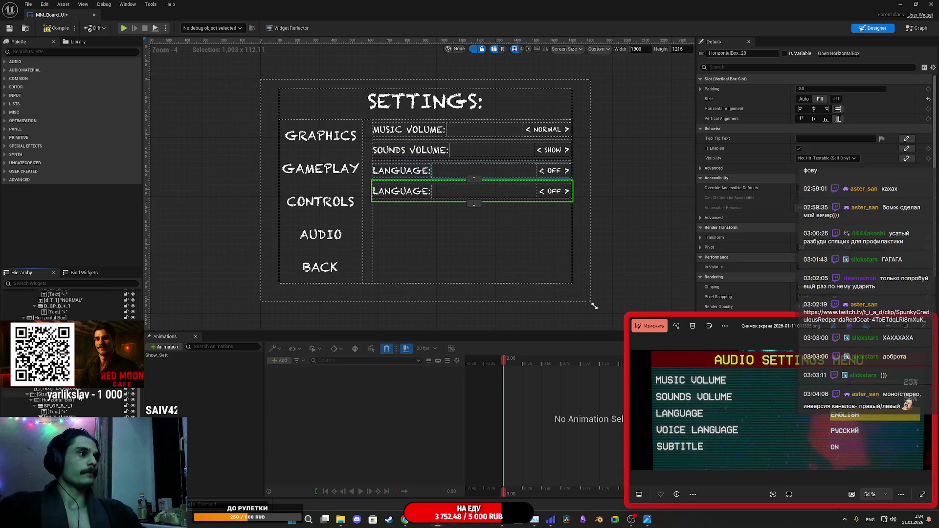
click(407, 193)
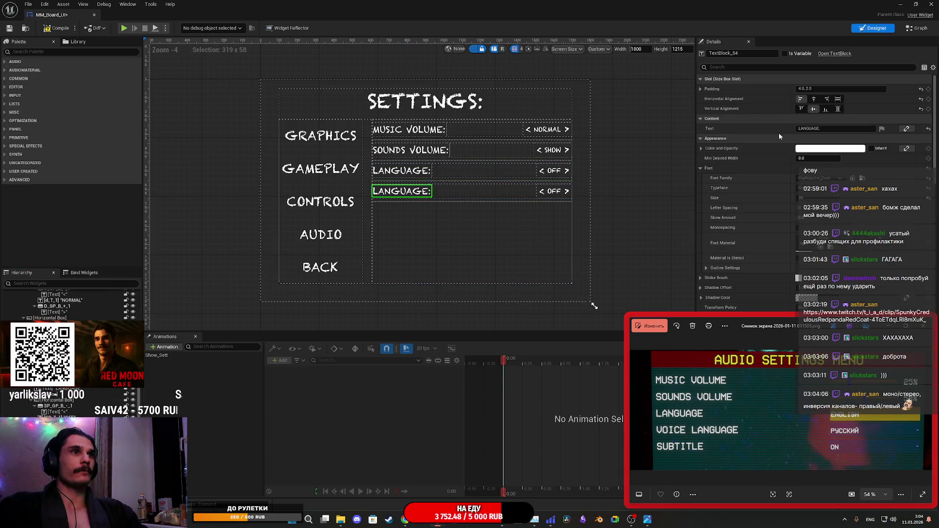
click(822, 130)
key(BackSpace)
text(SUBTITLE)
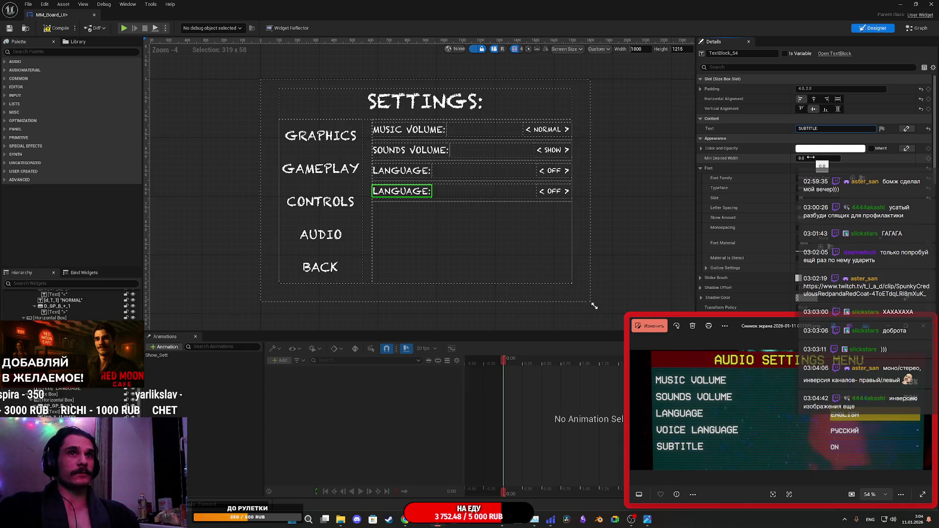
key(Return)
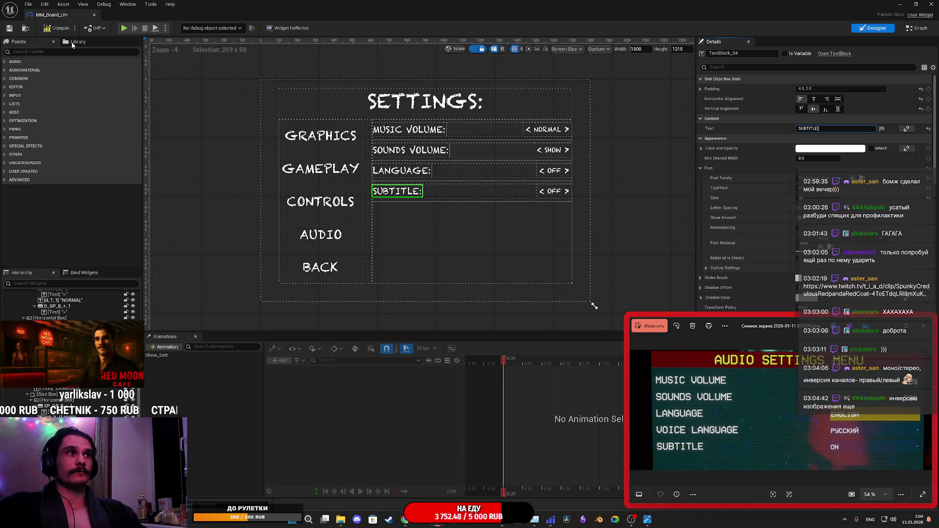
click(58, 28)
click(8, 30)
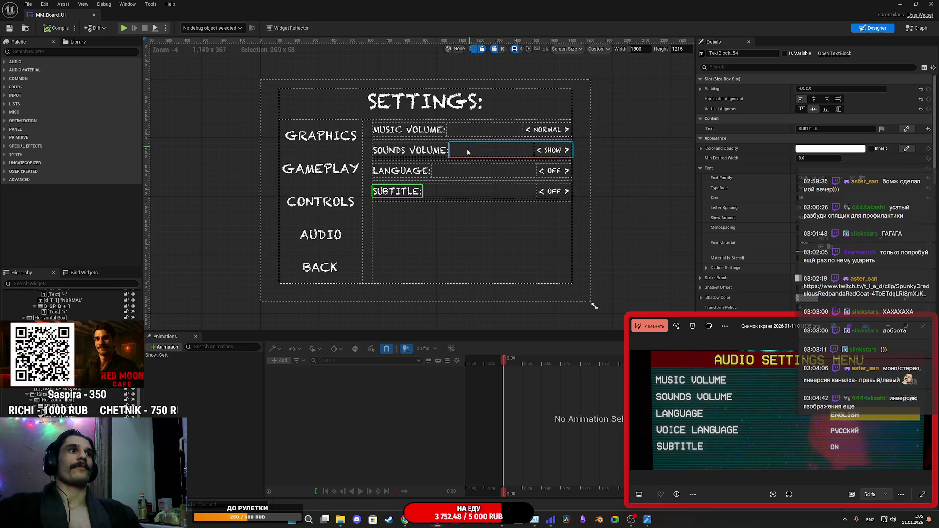
Rename the Subtitle and Language value texts to SU_T and L_T.
click(554, 195)
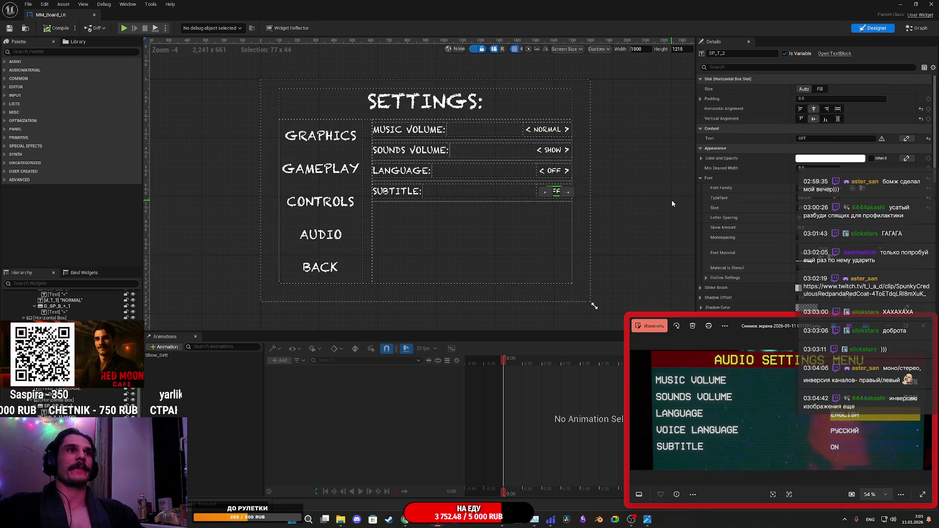
click(736, 53)
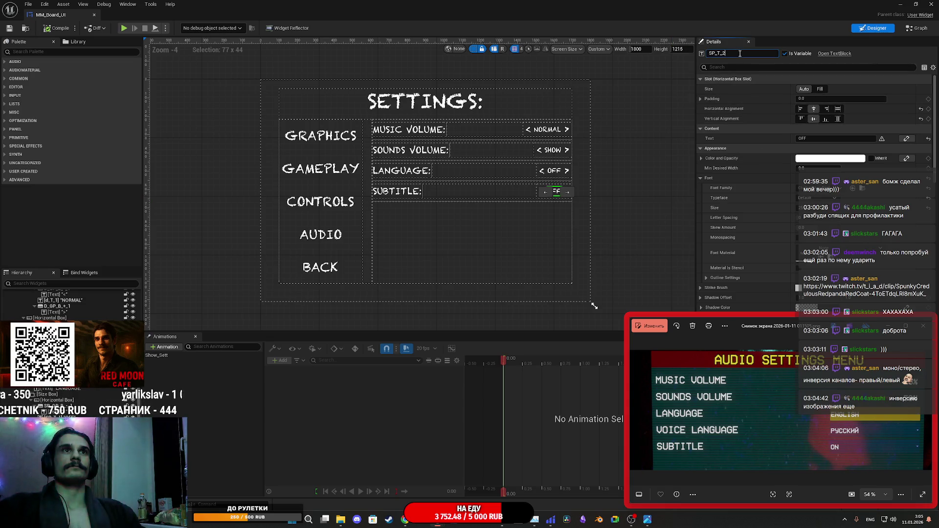
key(BackSpace)
key(BackSpace)
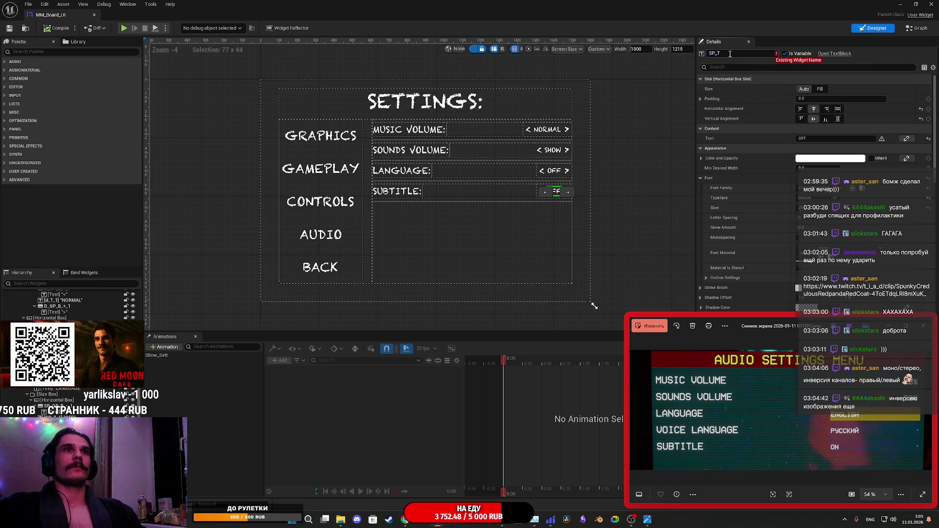
key(BackSpace)
text(UB)
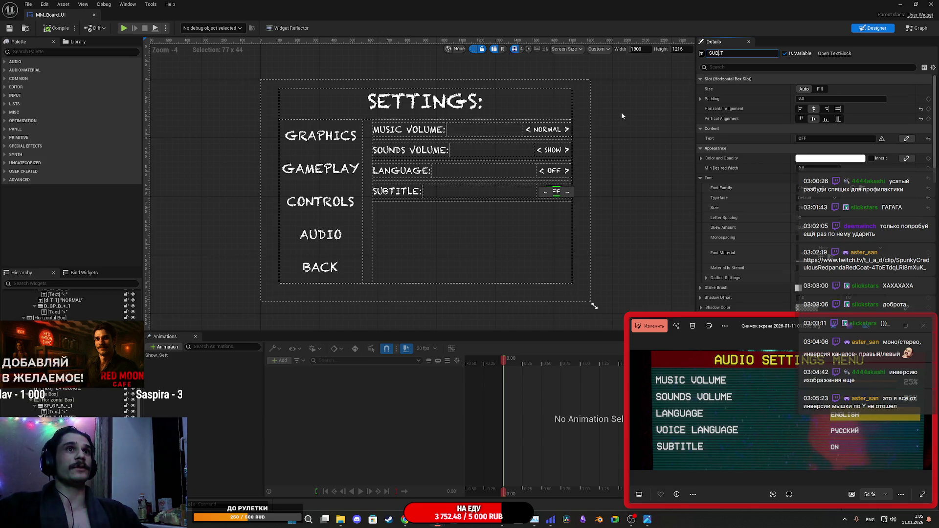
click(555, 171)
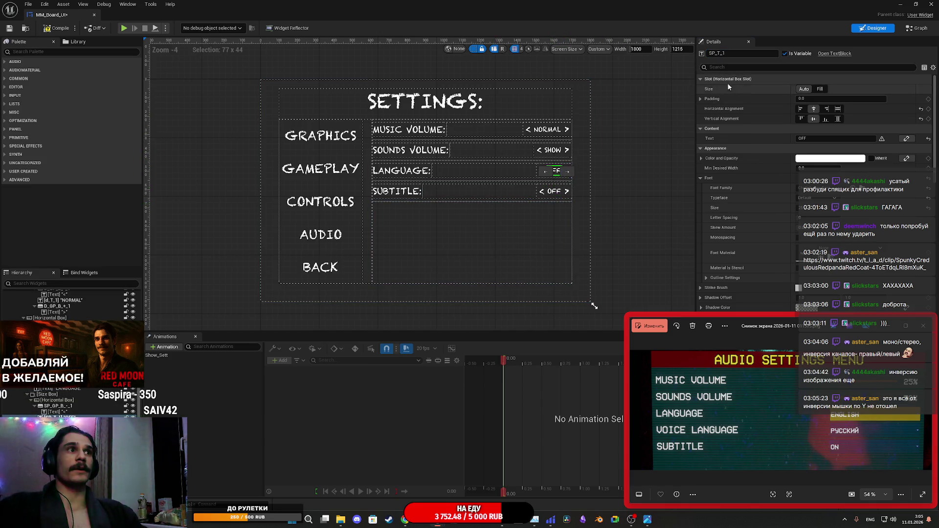
click(735, 52)
key(BackSpace)
key(BackSpace)
key(BackSpace)
text(L_T)
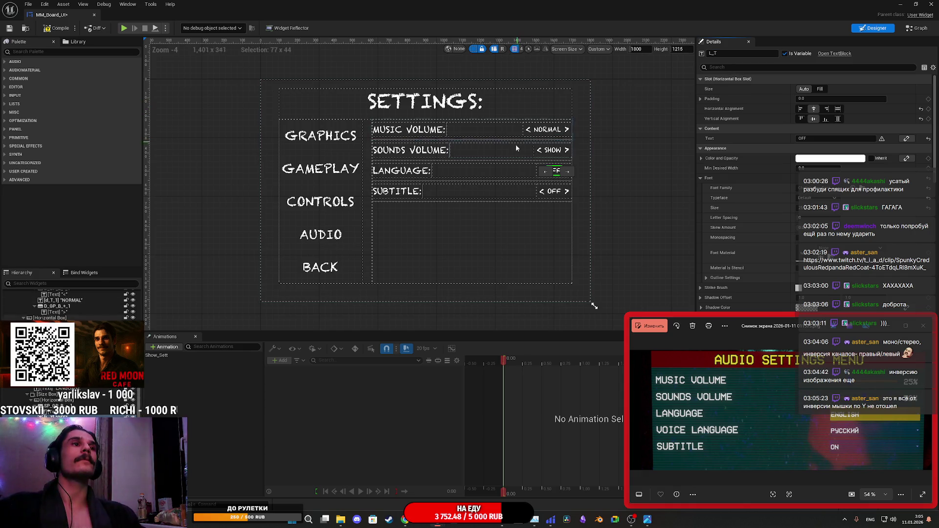
Rename the Sounds Volume and Music Volume value texts to SV_T and MV_T, then save.
click(554, 150)
click(739, 56)
key(BackSpace)
key(BackSpace)
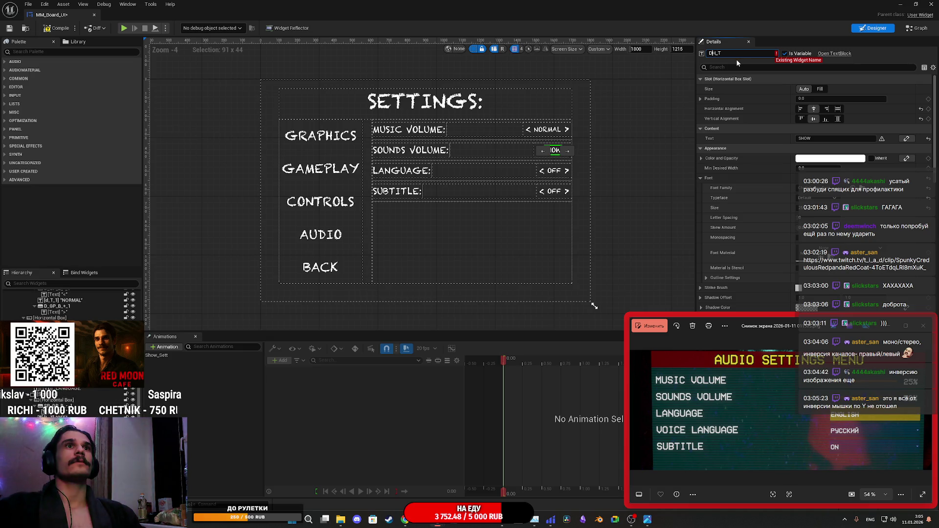
key(BackSpace)
key(BackSpace)
text(SV)
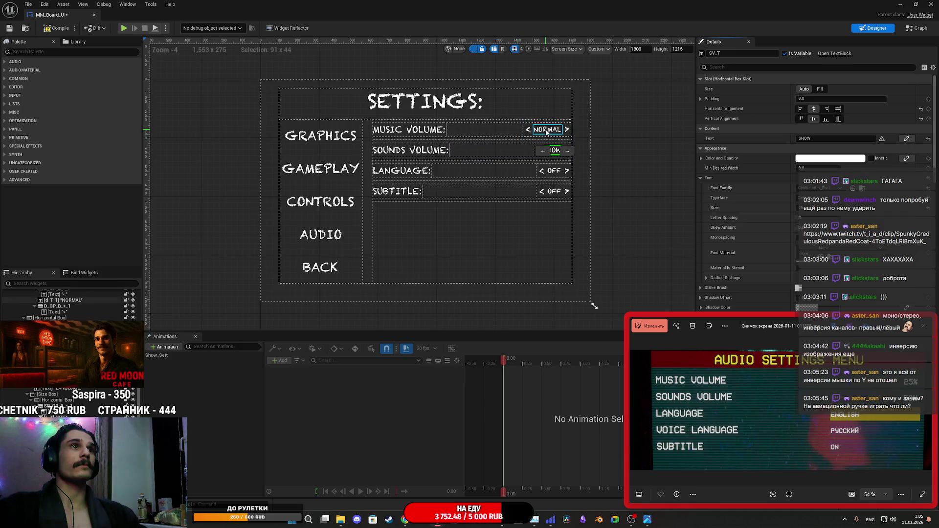
click(548, 129)
click(732, 53)
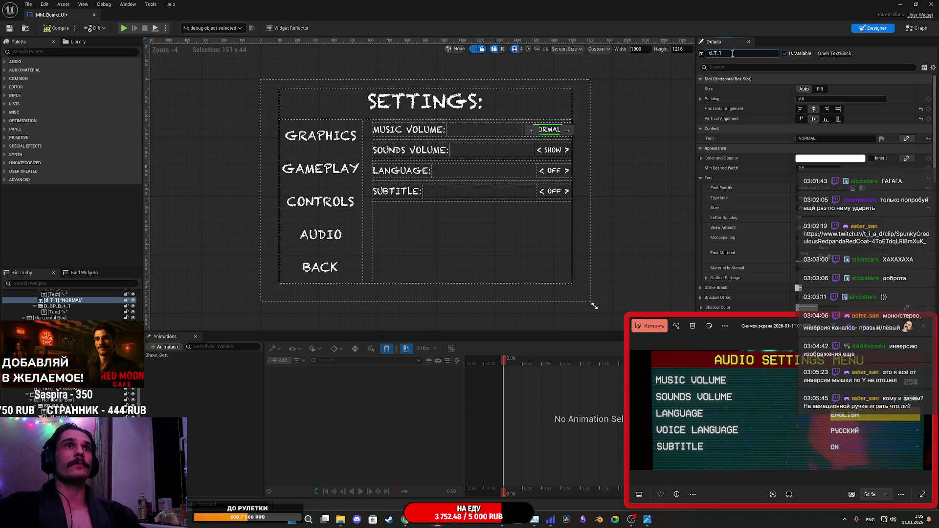
key(BackSpace)
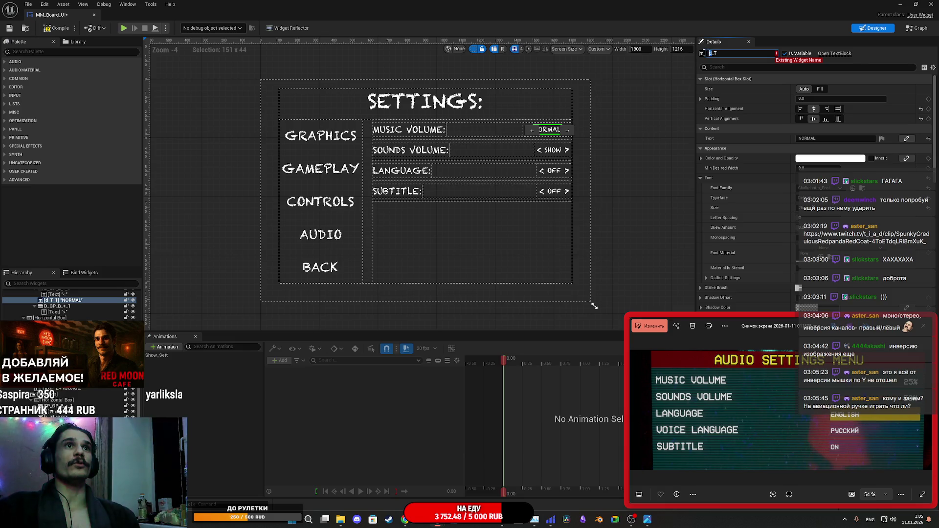
text(MV)
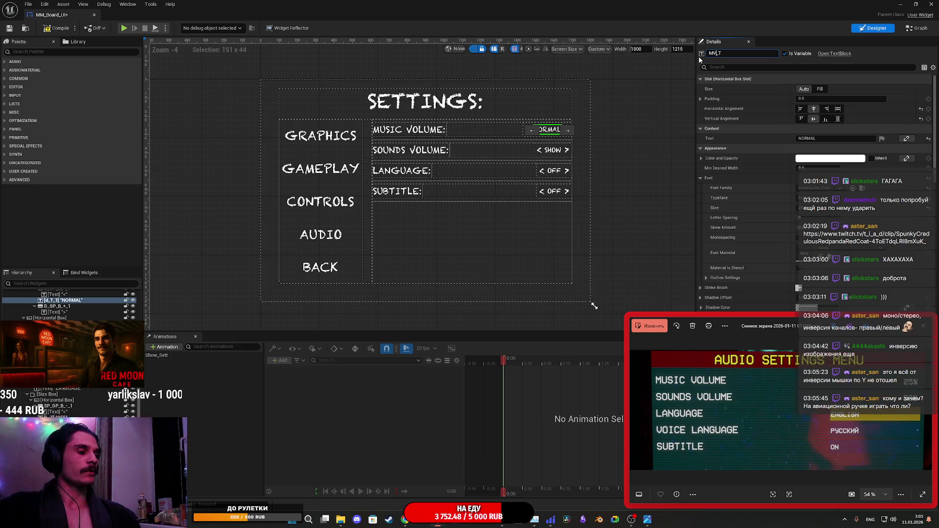
key(Return)
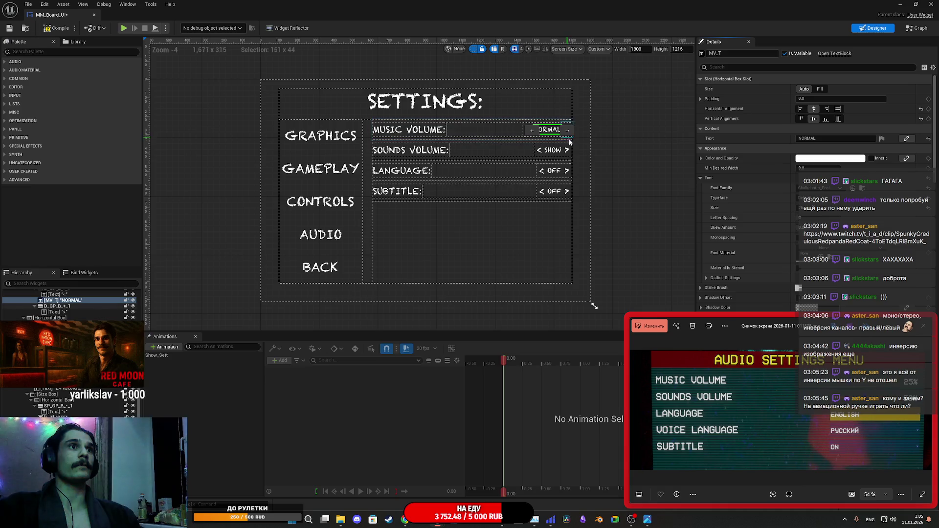
click(7, 29)
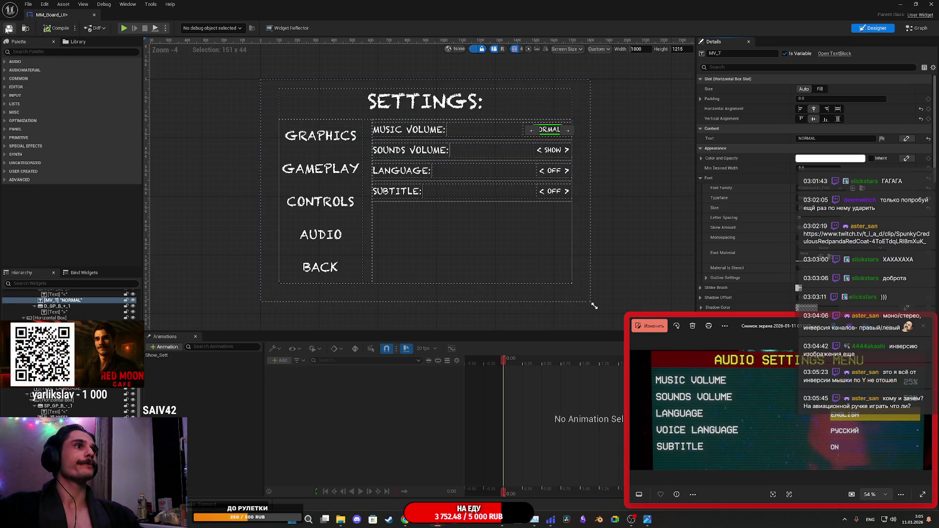
click(568, 133)
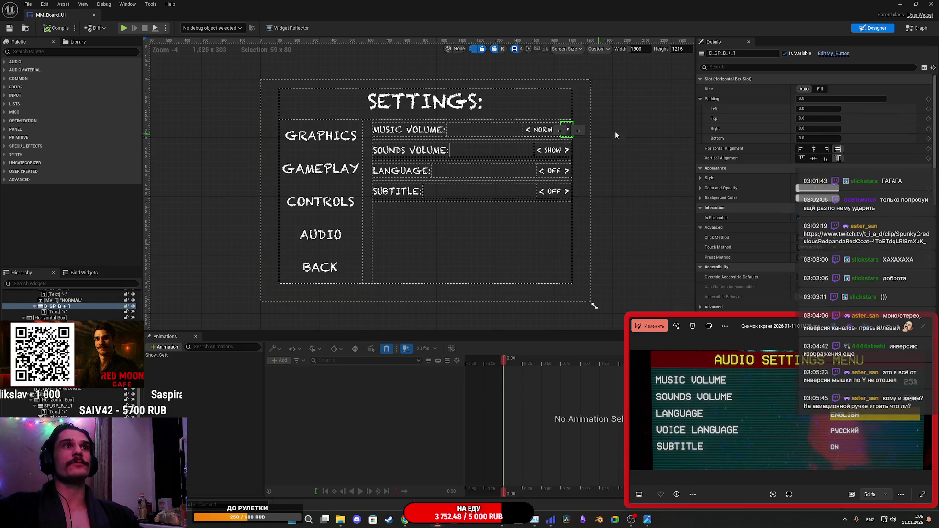
Rename the Music Volume row's left arrow button to MV_B_-.
click(410, 131)
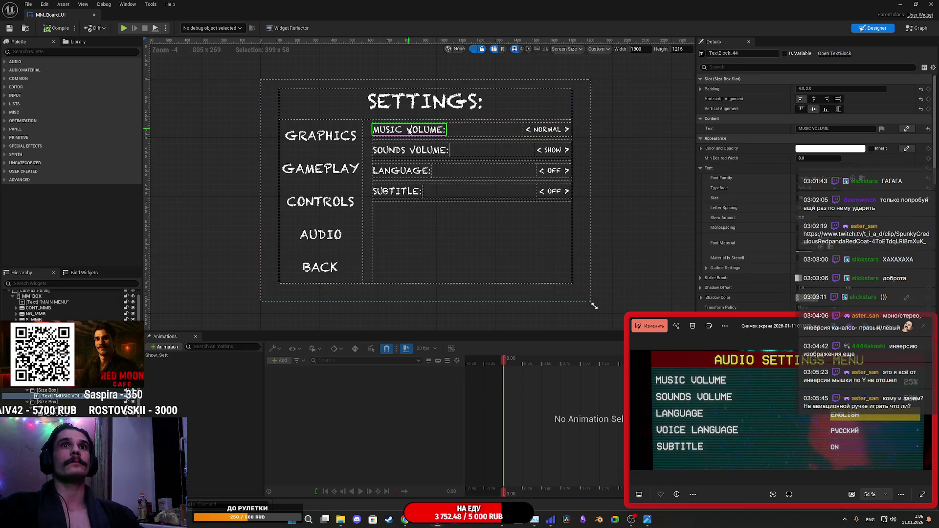
click(528, 130)
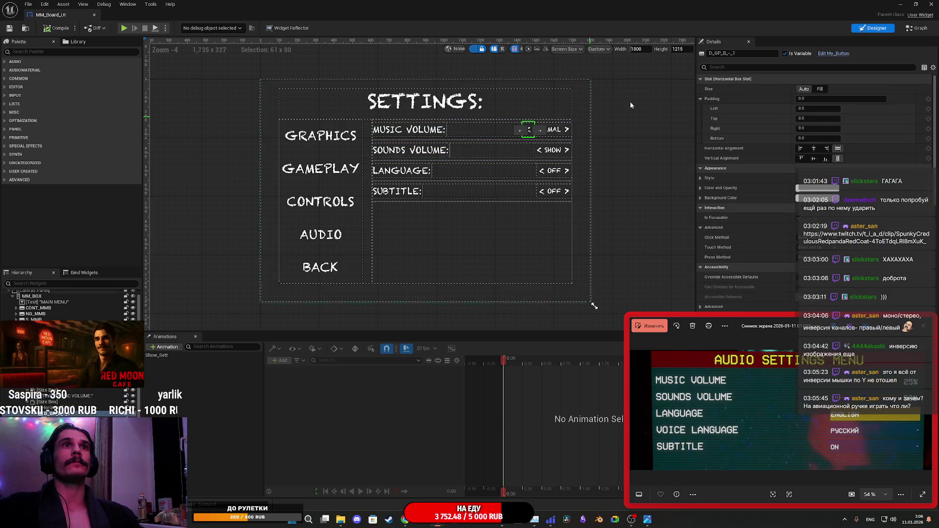
click(739, 53)
key(BackSpace)
key(BackSpace)
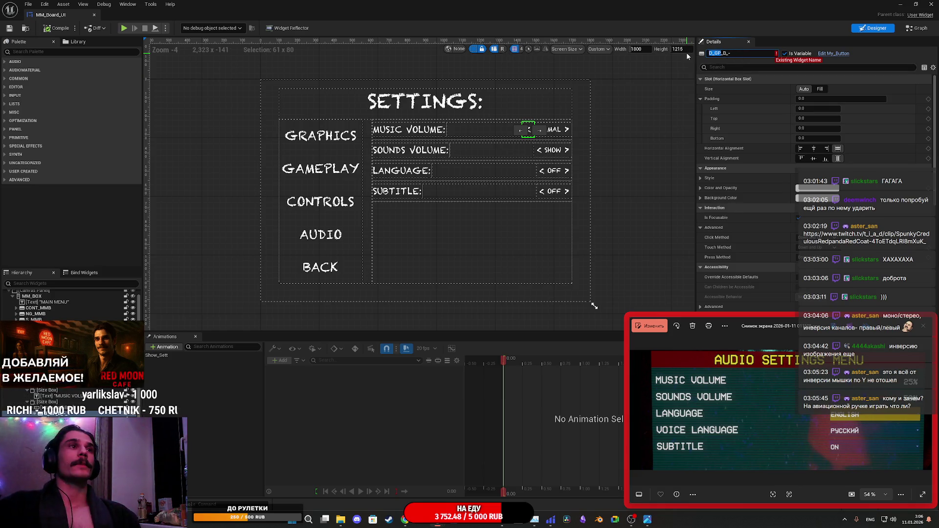
text(MV)
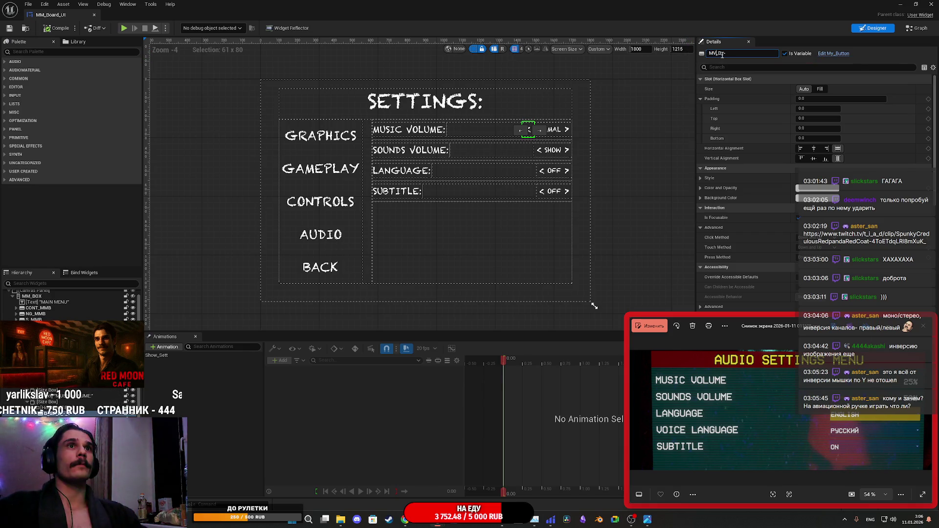
click(568, 131)
Rename the Music Volume row's right arrow button to MV_B_+.
scroll(580, 130, up, 6)
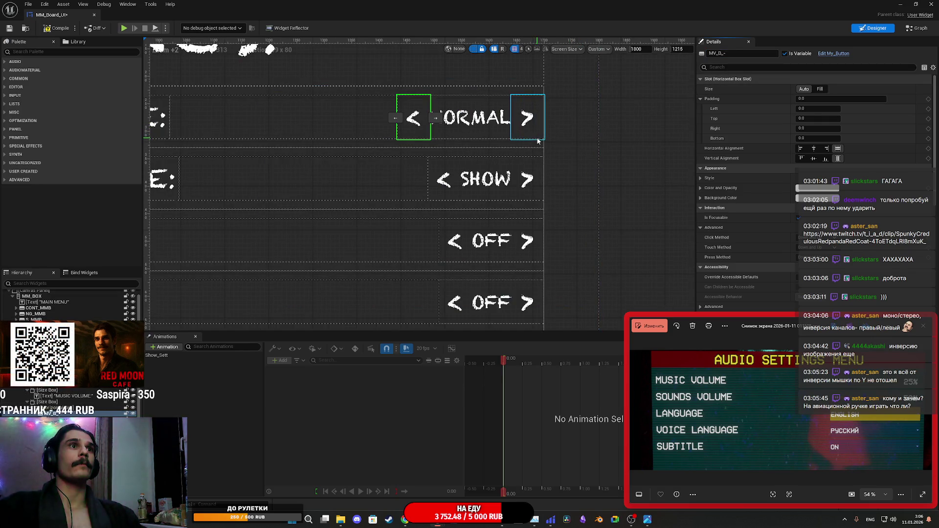
click(722, 53)
key(BackSpace)
key(BackSpace)
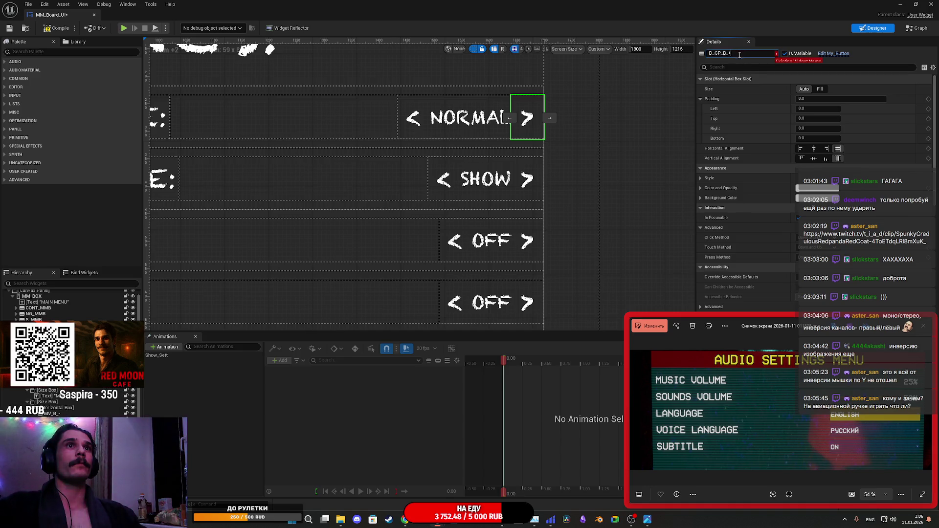
drag(722, 54, 709, 54)
text(M_)
key(Return)
scroll(661, 49, up, 1)
key(Left)
text(V)
key(Return)
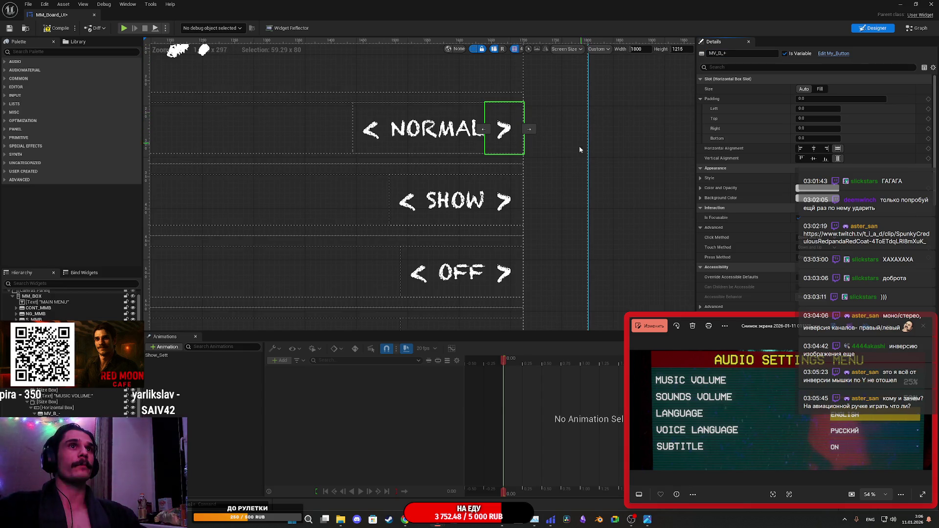
Rename the Sounds Volume row's right arrow button to SV_B_+.
click(506, 203)
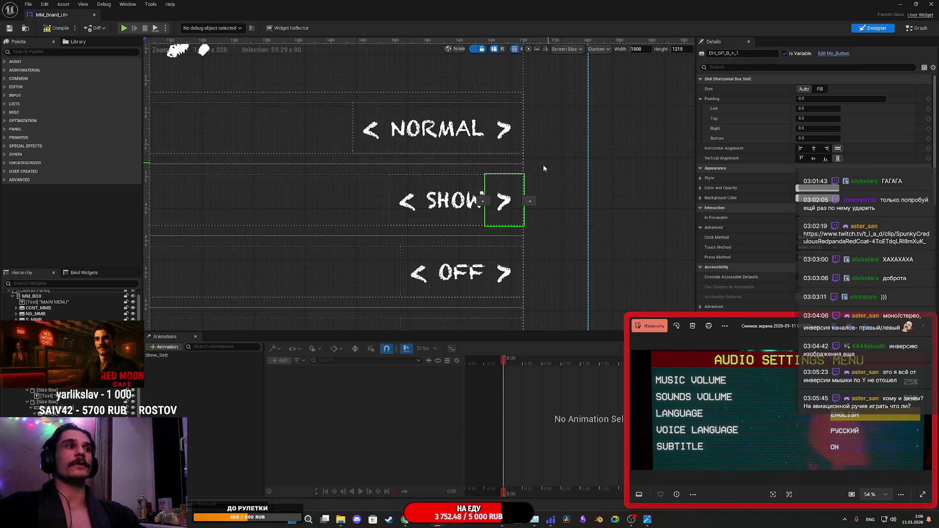
click(736, 53)
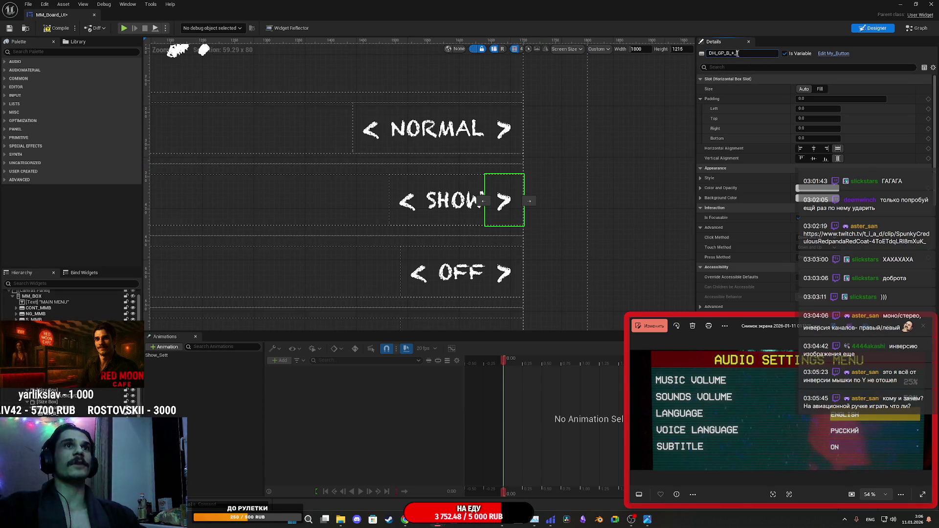
key(BackSpace)
key(BackSpace)
key(ctrl+a)
text(SV_B_+)
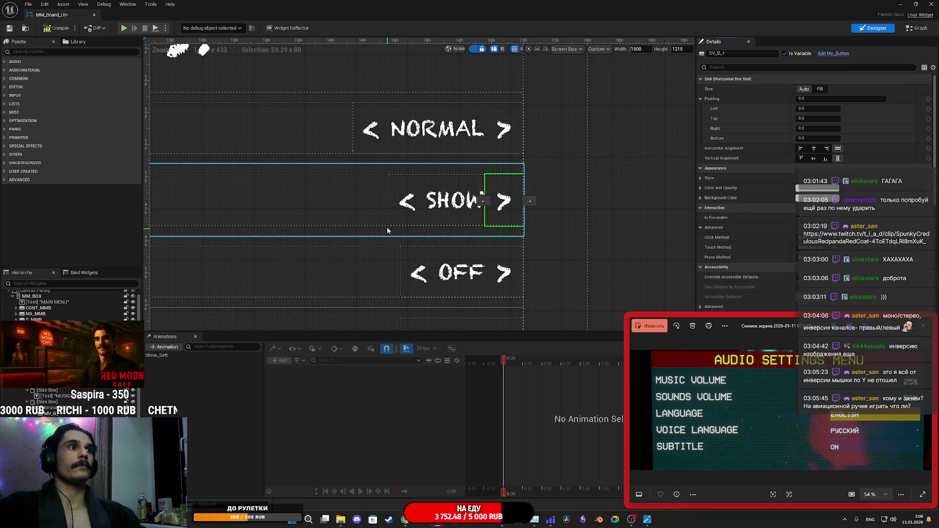
Rename the Sounds Volume row's left arrow button to SV_B_-.
click(406, 198)
click(724, 54)
key(BackSpace)
key(BackSpace)
drag(723, 54, 709, 54)
key(BackSpace)
text(SV)
key(Return)
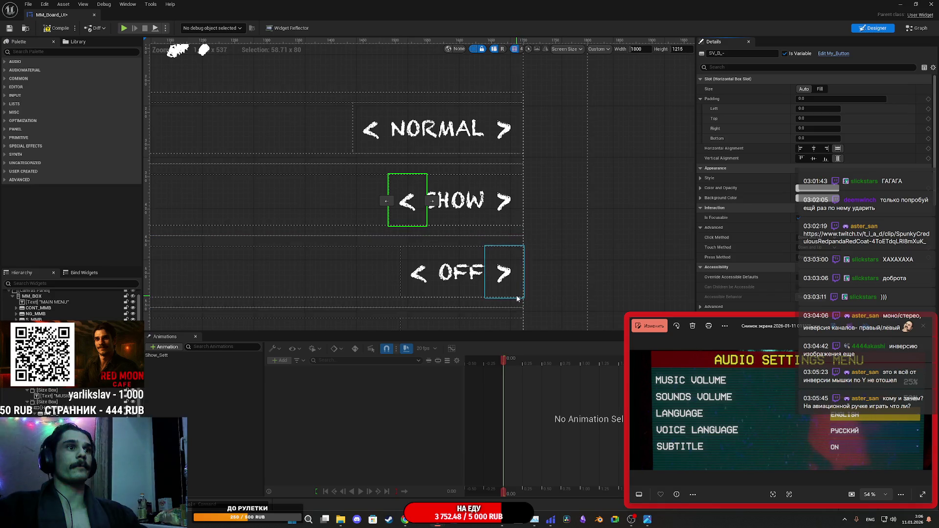
click(517, 224)
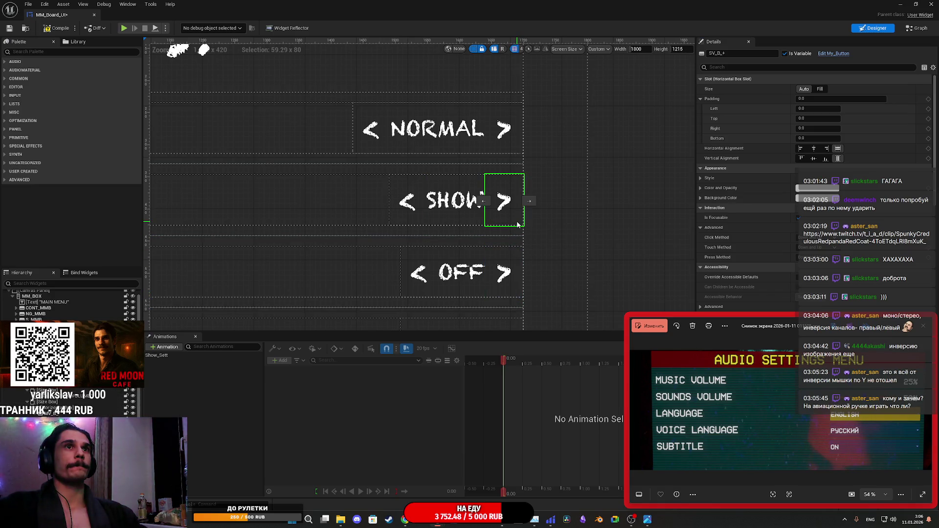
click(466, 213)
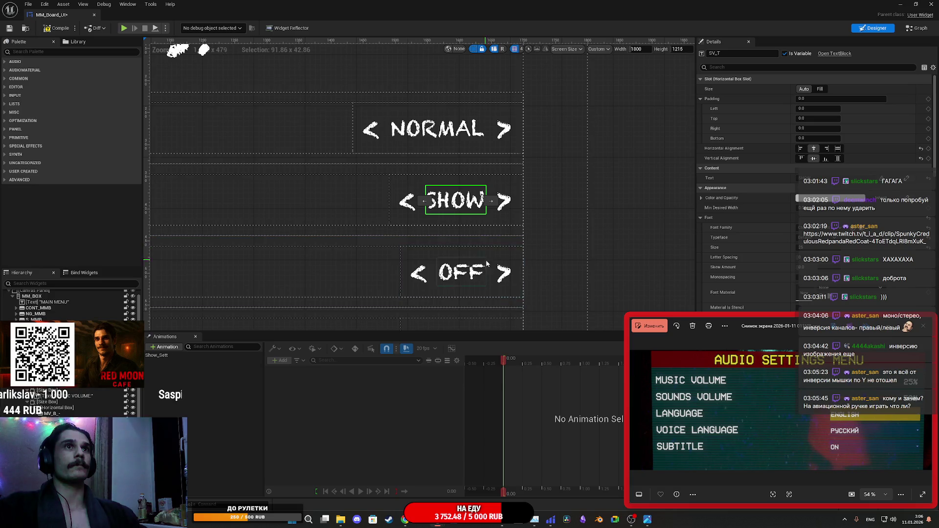
Rename the Language row's right arrow button to L_B_+.
click(507, 296)
click(730, 53)
click(731, 53)
key(Delete)
key(Delete)
key(Delete)
text(+_1)
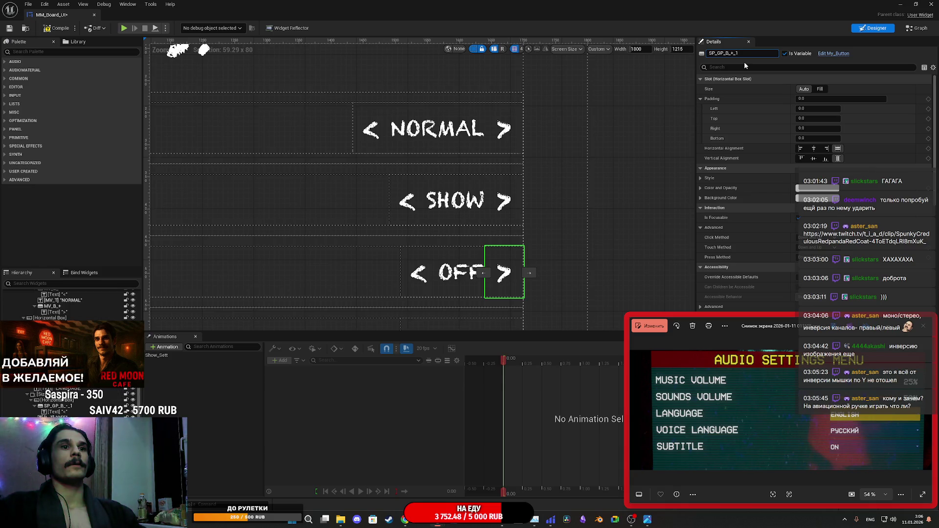
key(BackSpace)
key(BackSpace)
drag(724, 53, 706, 53)
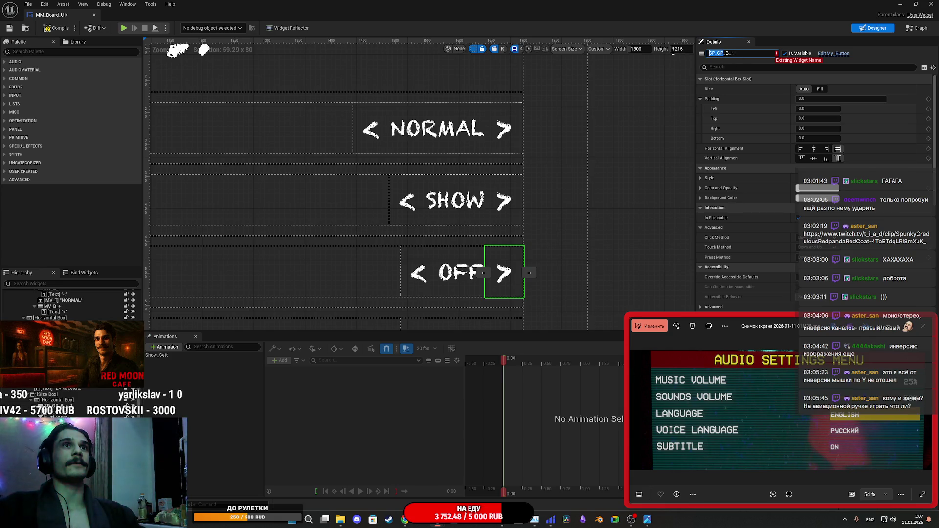
text(ЦВ)
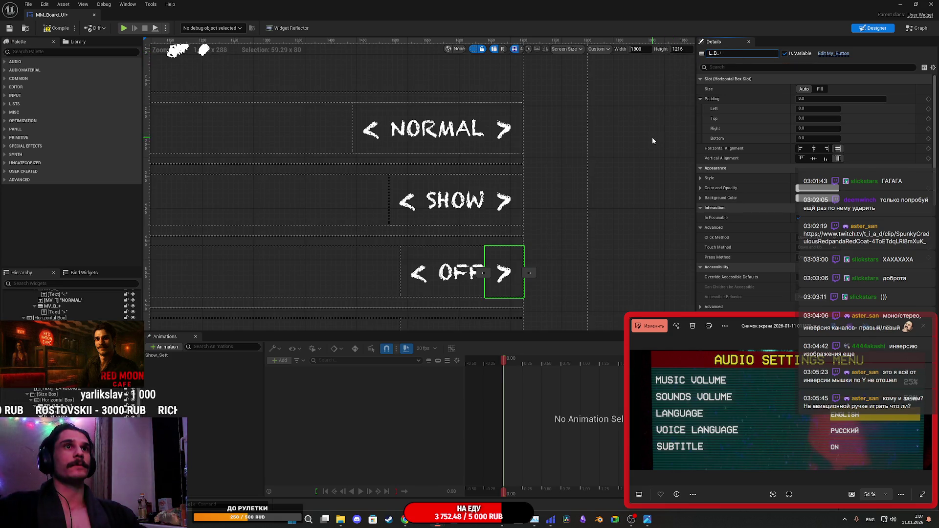
Rename the Language row's left arrow button to L_B_-.
click(402, 293)
click(402, 293)
click(739, 54)
key(BackSpace)
key(BackSpace)
key(ctrl+a)
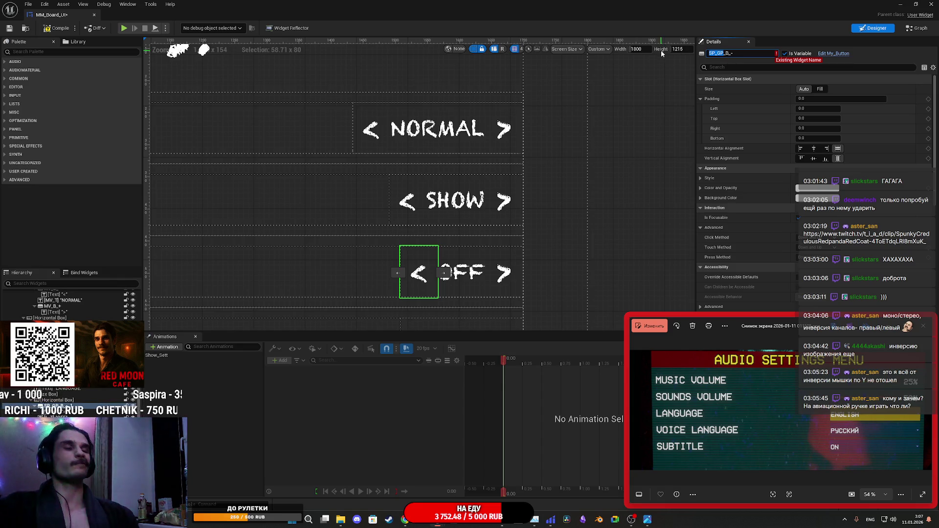
text(LA)
key(BackSpace)
key(Return)
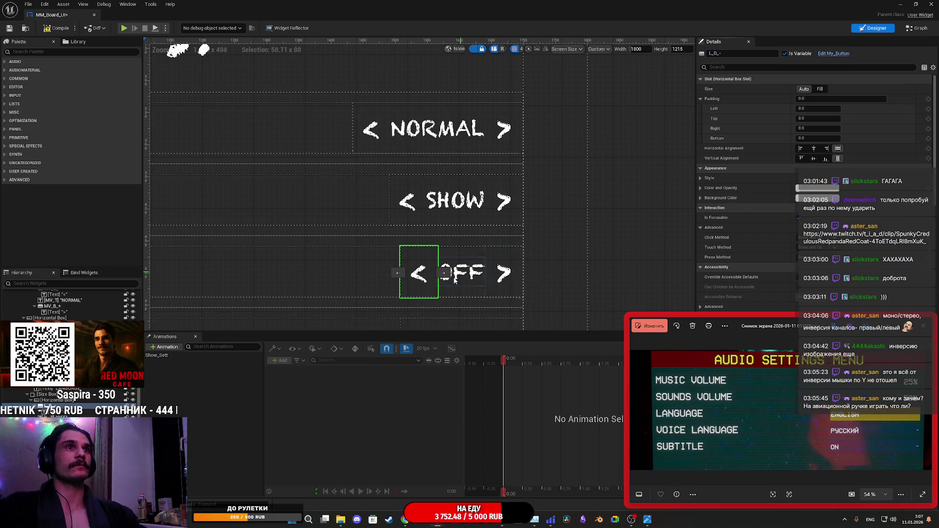
Rename the Subtitle row's right arrow button to SUB_B_+.
click(463, 274)
drag(568, 286, 570, 164)
click(462, 256)
click(512, 271)
click(717, 53)
key(BackSpace)
text(S)
key(BackSpace)
key(BackSpace)
key(BackSpace)
text(SUB)
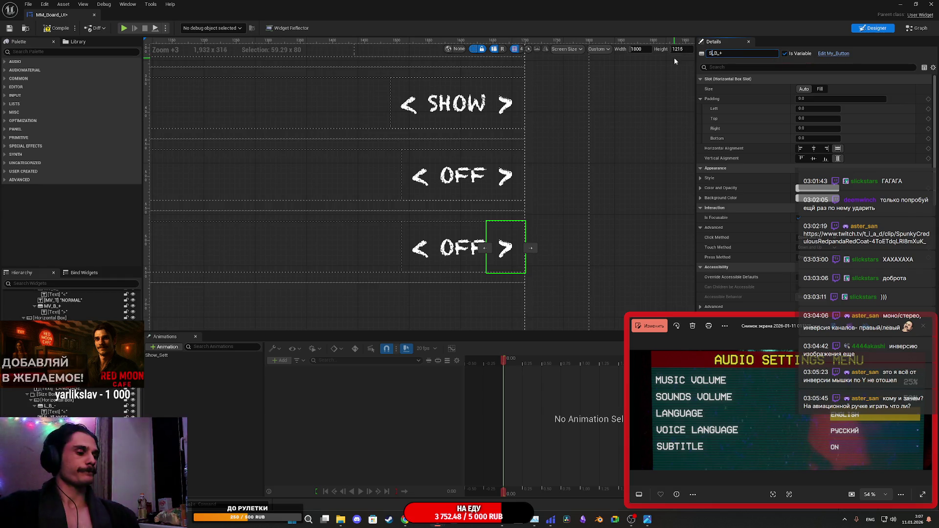
key(Return)
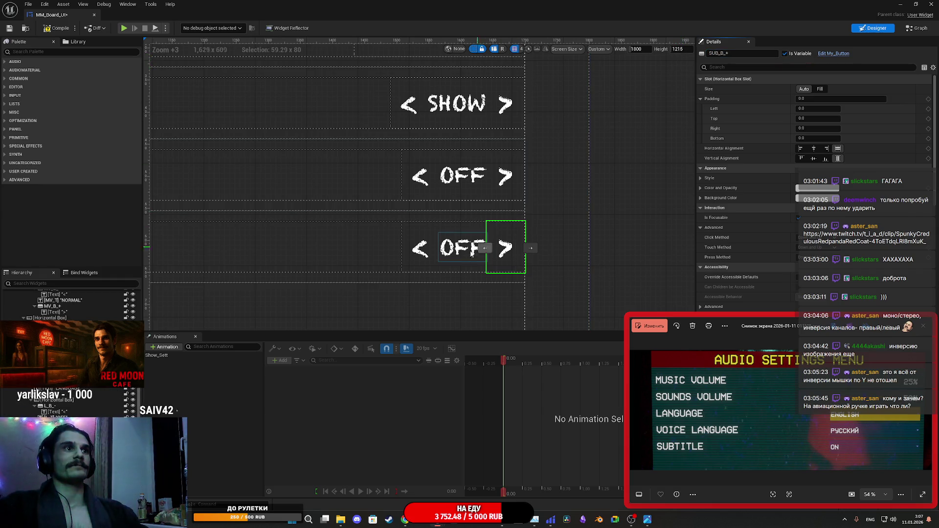
Rename the Subtitle row's left arrow button to SUB_B_- and save the widget.
click(410, 264)
click(713, 53)
key(BackSpace)
key(BackSpace)
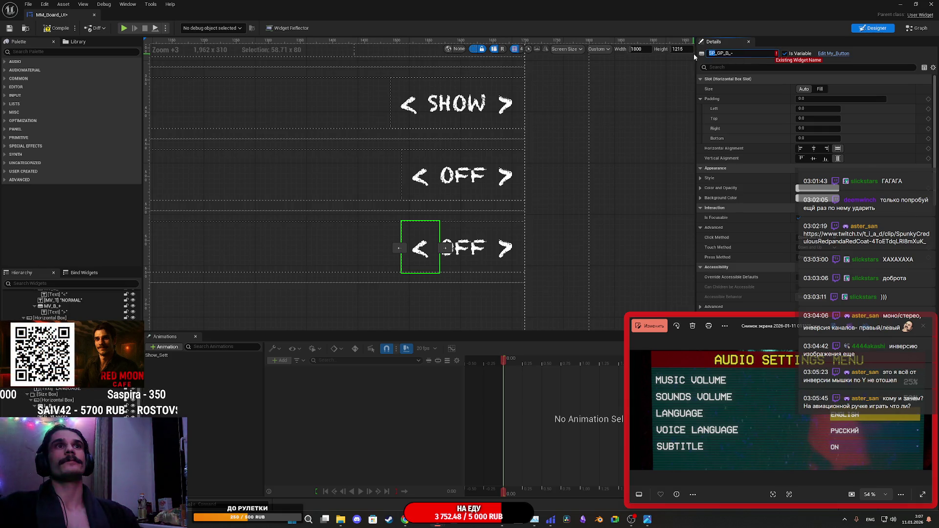
key(BackSpace)
key(BackSpace)
key(BackSpace)
text(SUB)
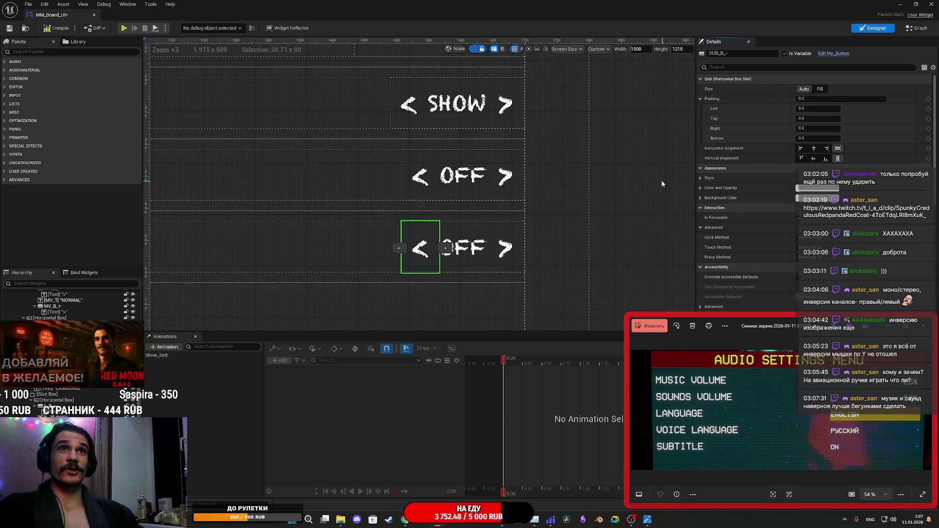
click(645, 146)
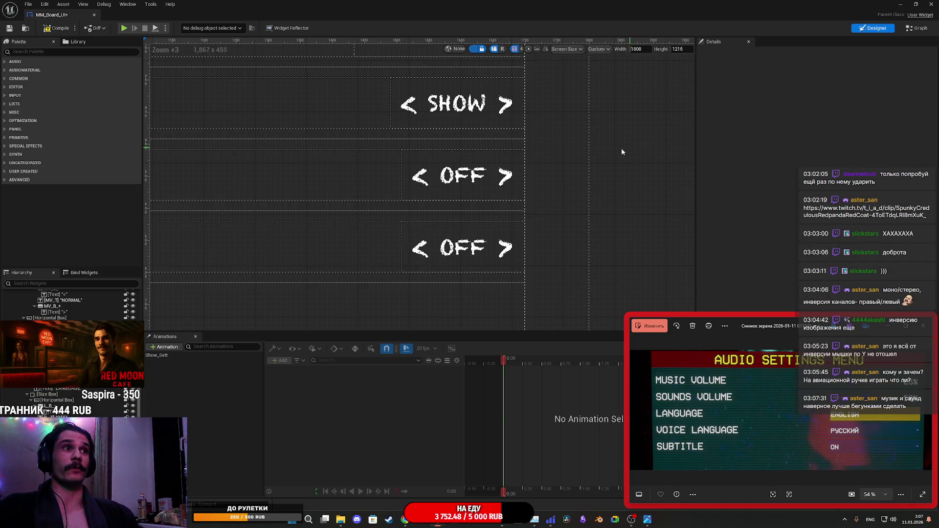
click(8, 29)
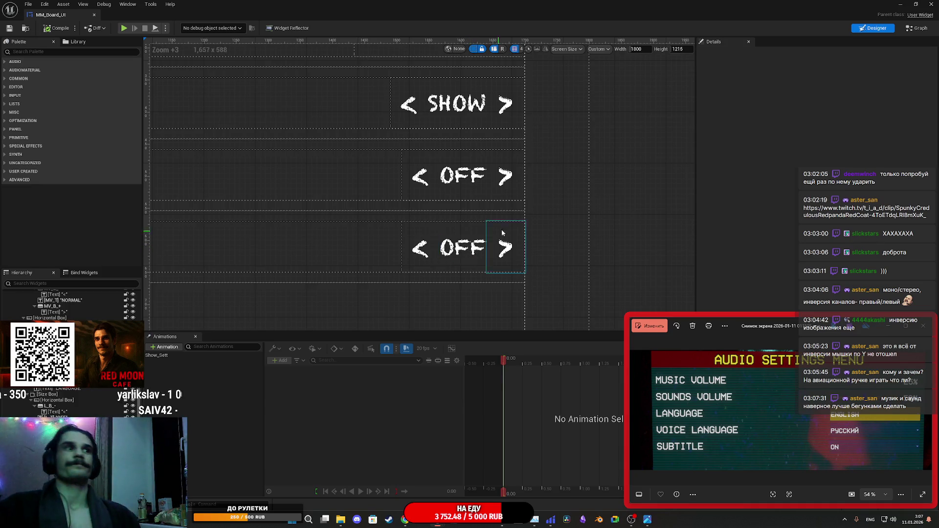
Change the LANGUAGE row's value text from OFF to RUSSIAN.
scroll(513, 220, down, 7)
scroll(573, 196, up, 3)
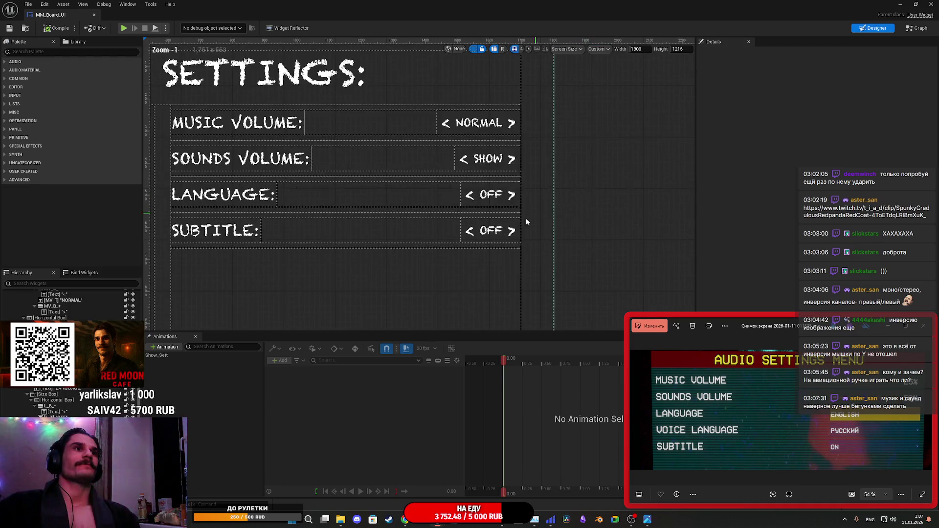
click(487, 234)
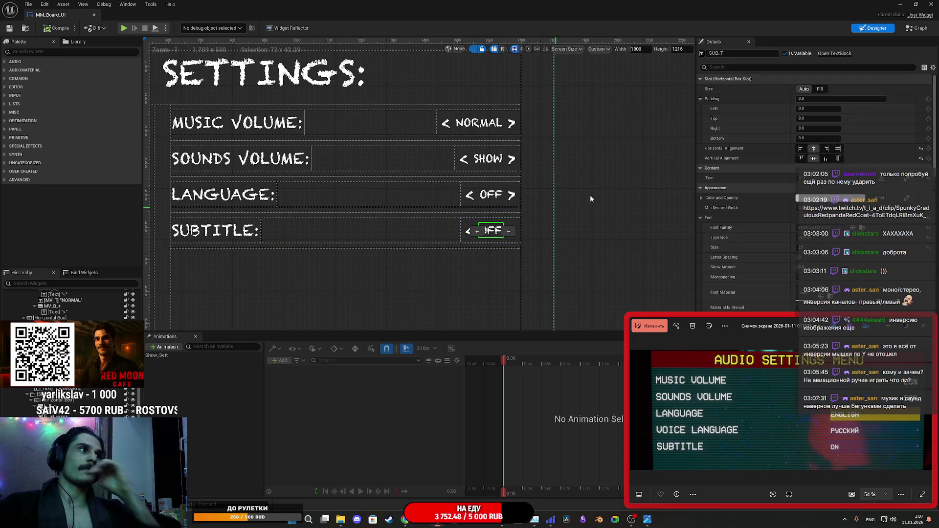
click(491, 195)
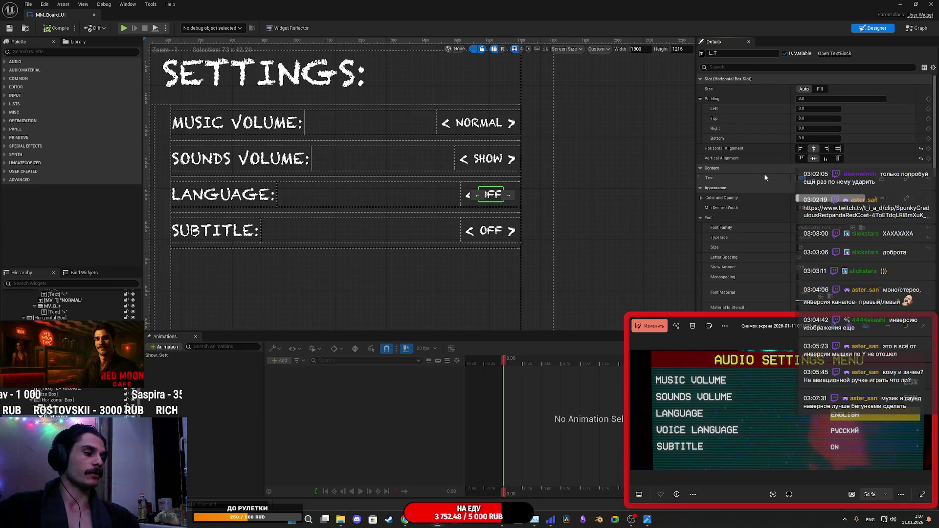
key(Return)
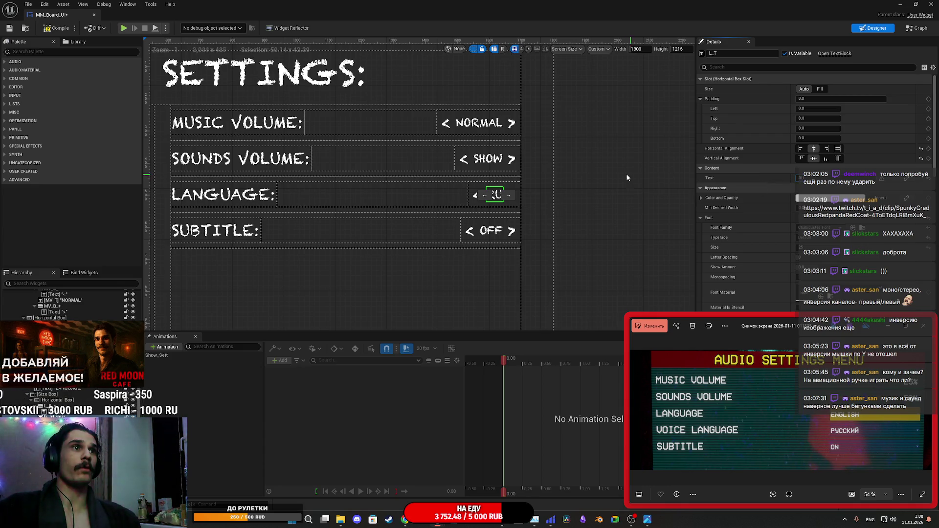
click(633, 158)
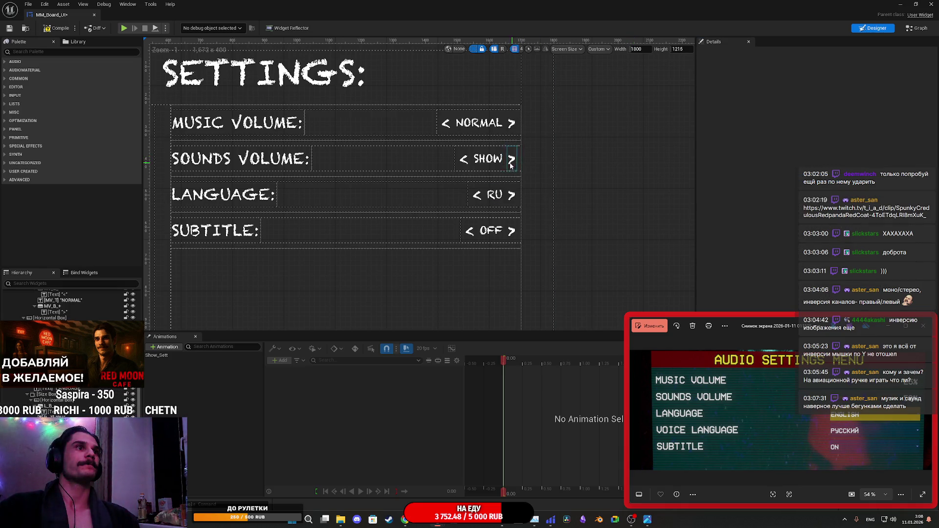
click(496, 196)
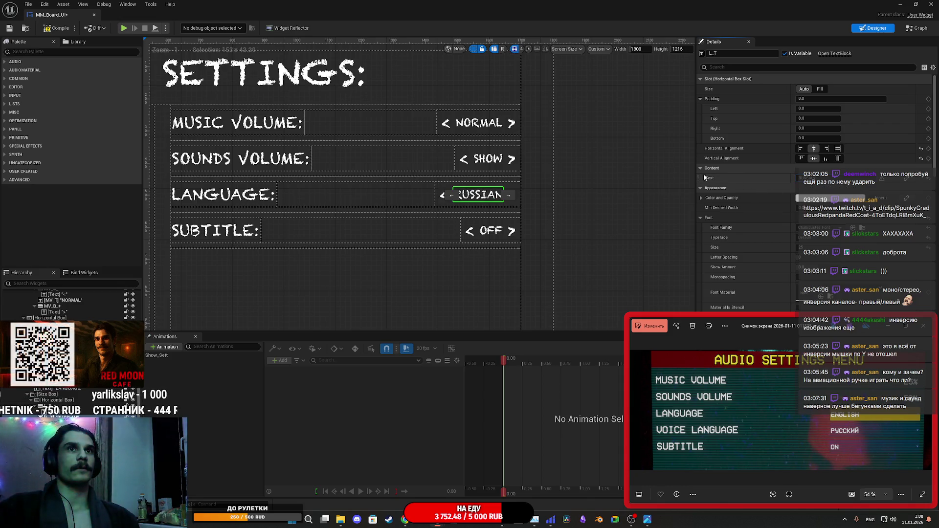
click(609, 168)
Select the RUSSIAN, SHOW and NORMAL value texts in turn to check them.
click(487, 198)
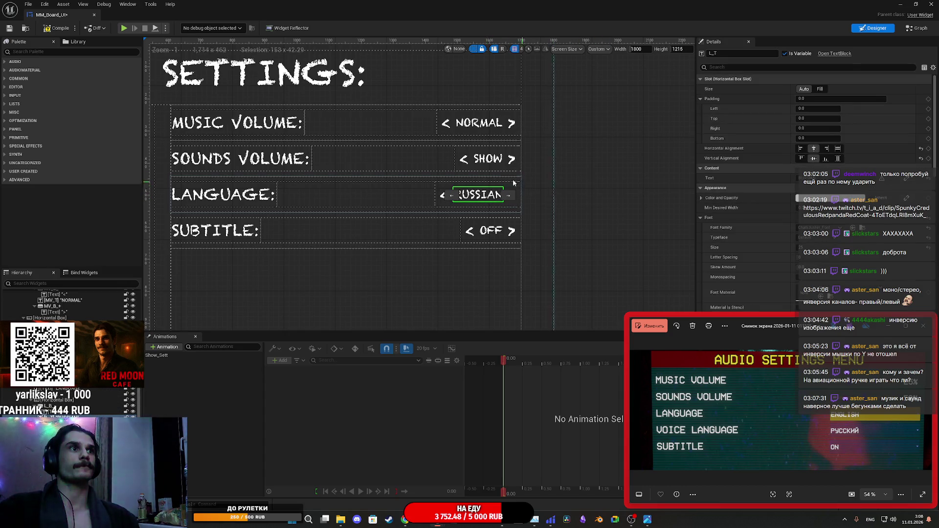
click(488, 160)
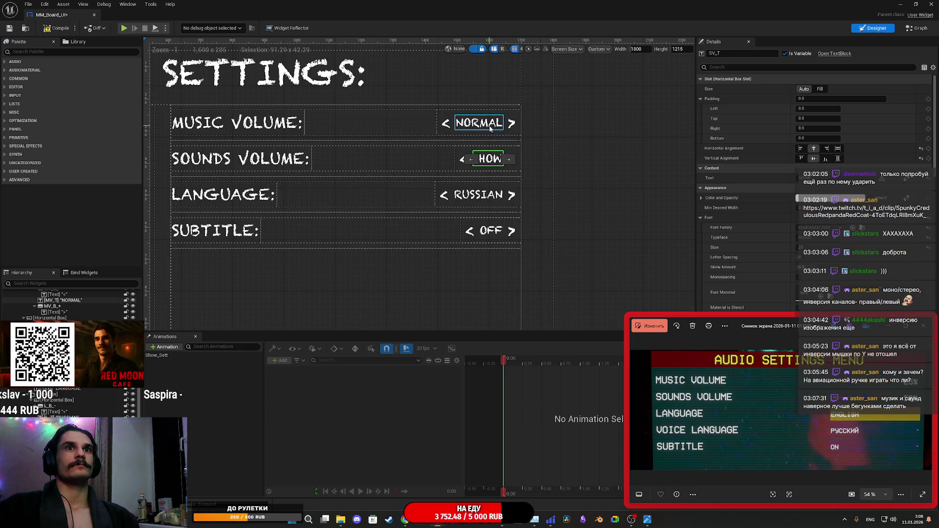
click(490, 128)
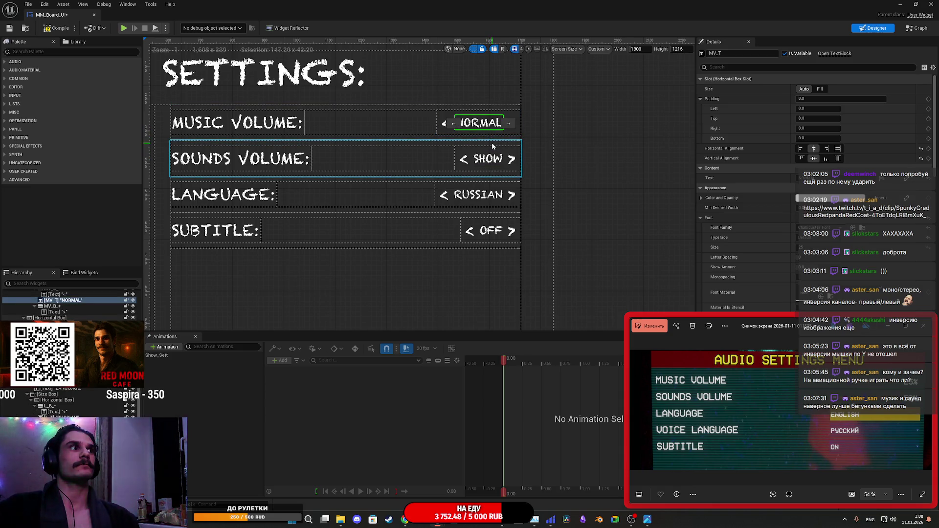
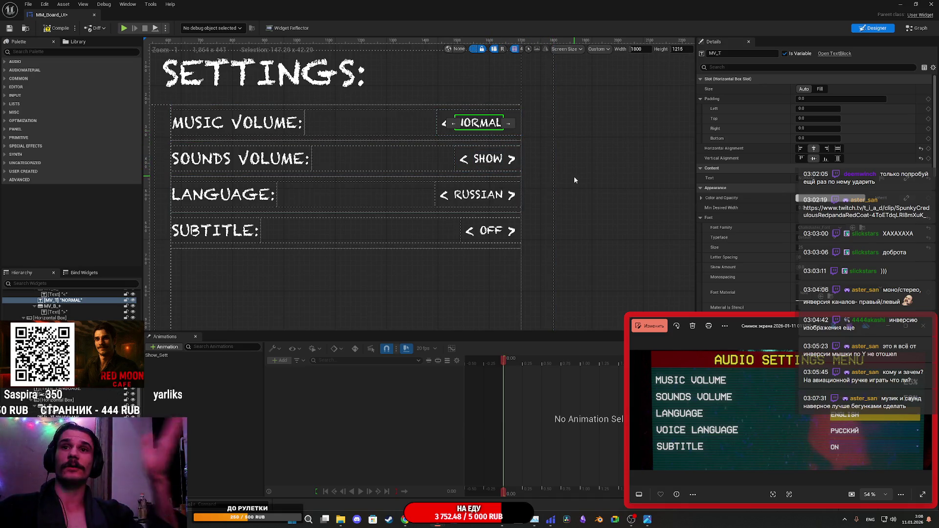
Set the Sounds Volume (SV_T) and Music Volume (MV_T) value texts to 100%.
scroll(508, 210, up, 5)
scroll(494, 206, up, 1)
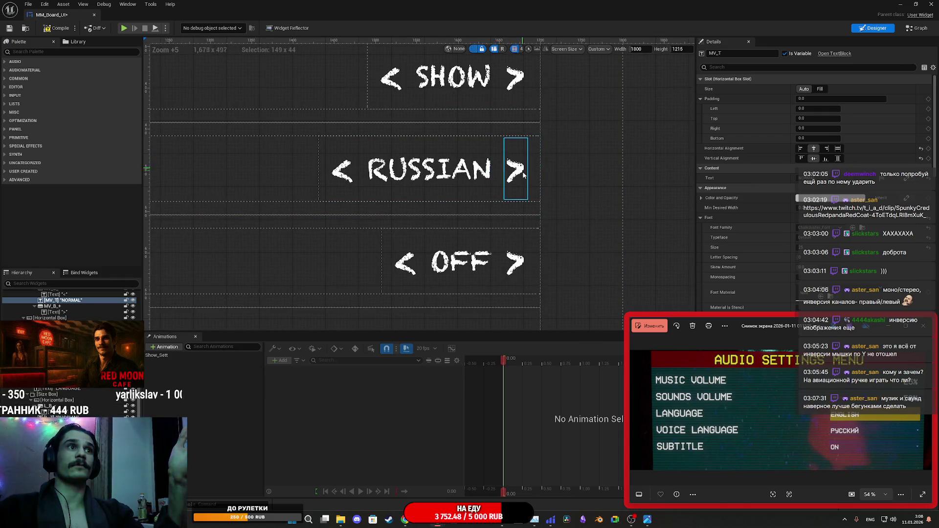
scroll(582, 190, down, 7)
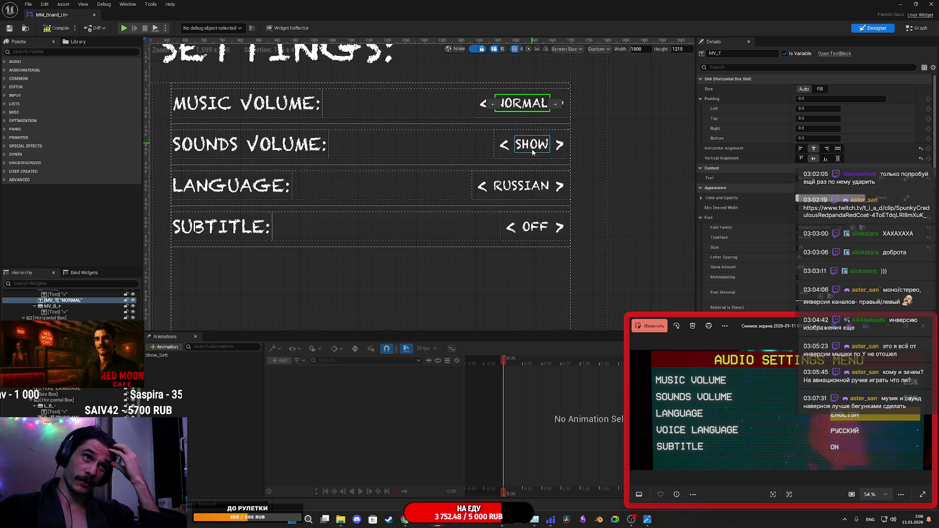
drag(641, 166, 629, 201)
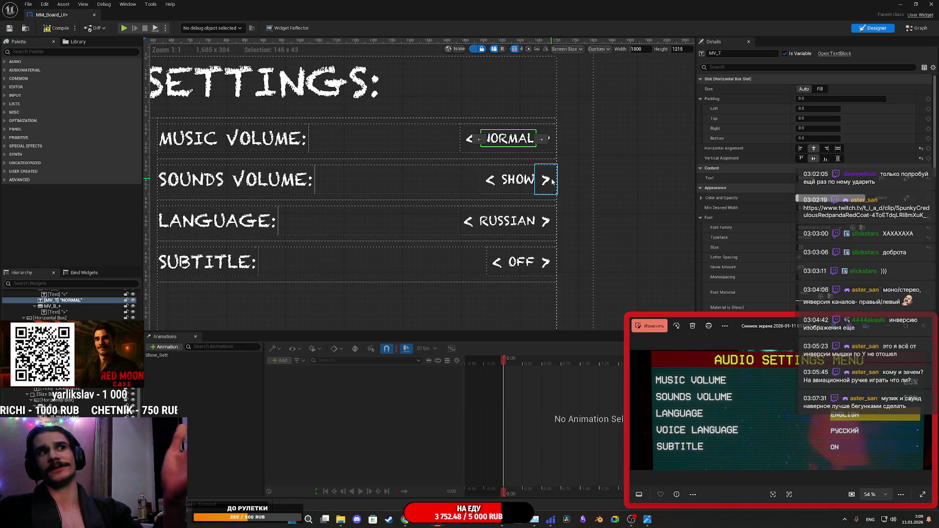
click(521, 180)
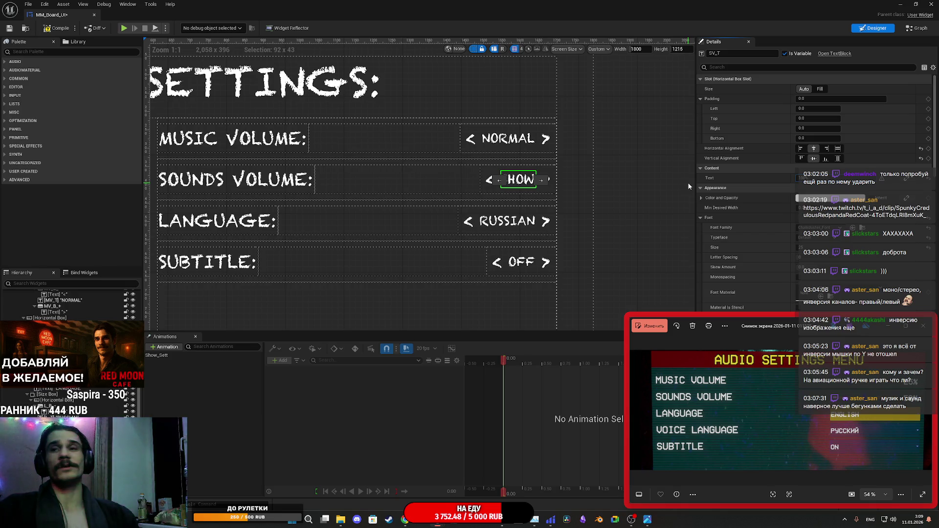
click(510, 139)
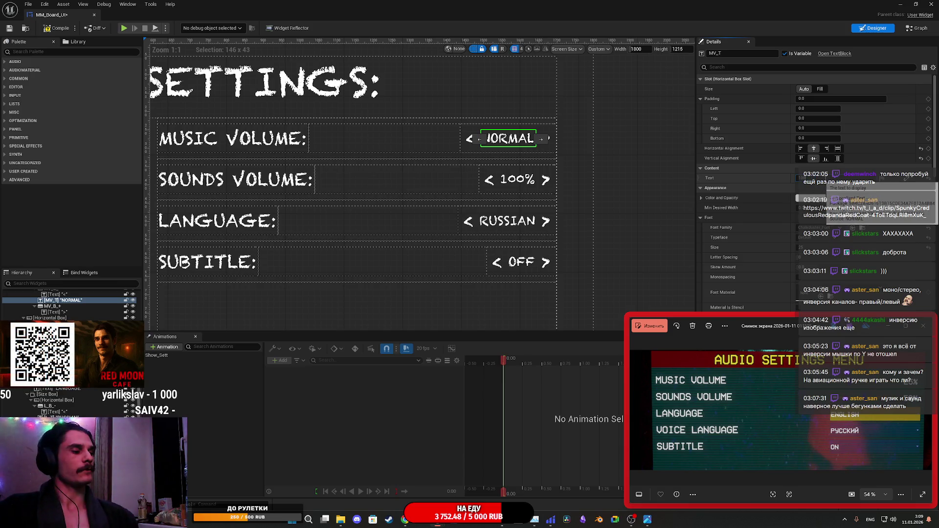
text(100)
key(Return)
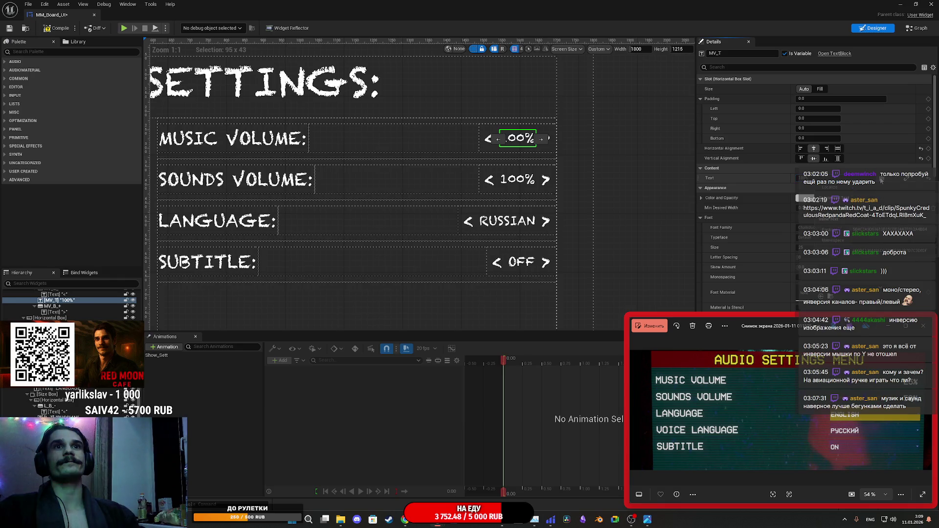
Check the Language value text and bring the whole settings panel back into view.
click(509, 220)
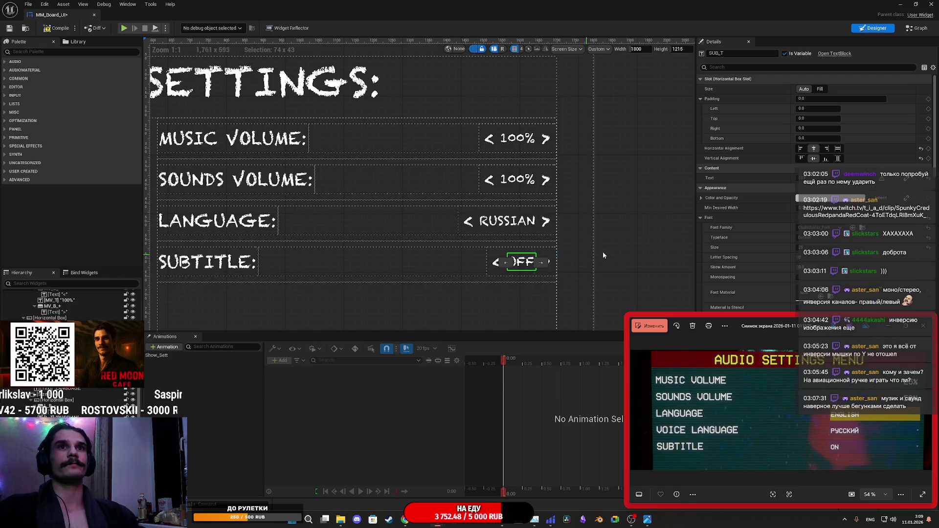
click(647, 228)
scroll(620, 226, down, 1)
scroll(620, 226, down, 2)
mouse_move(632, 222)
mouse_down()
mouse_move(650, 192)
mouse_move(637, 167)
mouse_move(646, 150)
mouse_move(656, 157)
mouse_up()
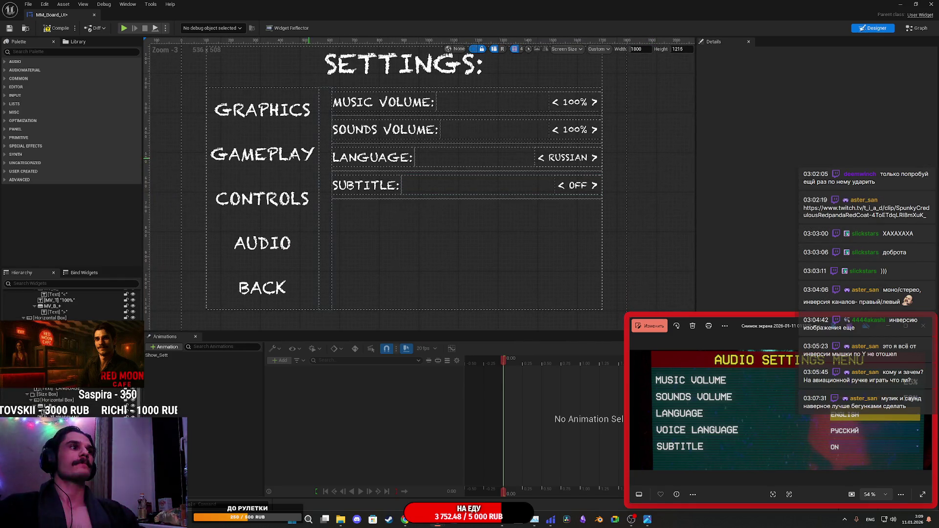
Save the settings widget and briefly show, then re-hide, the graphics settings box.
key(ctrl+s)
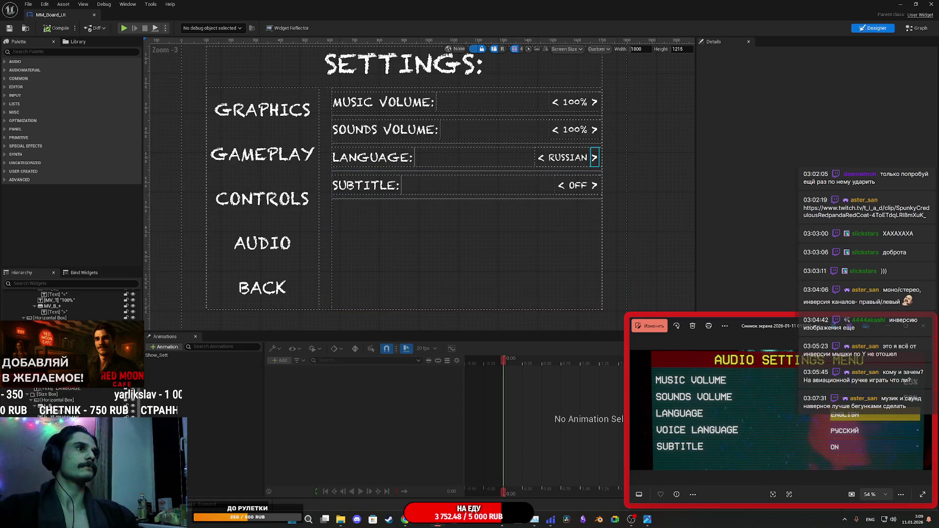
scroll(25, 387, up, 5)
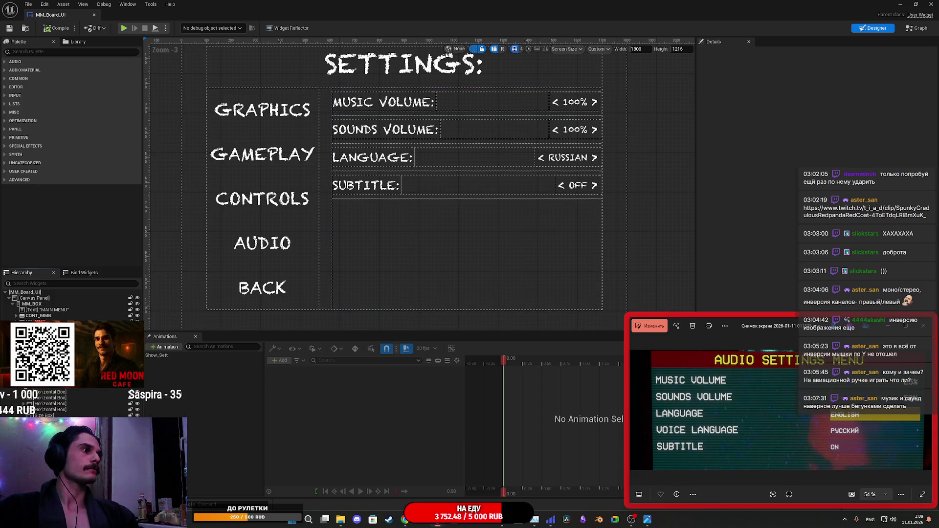
click(138, 370)
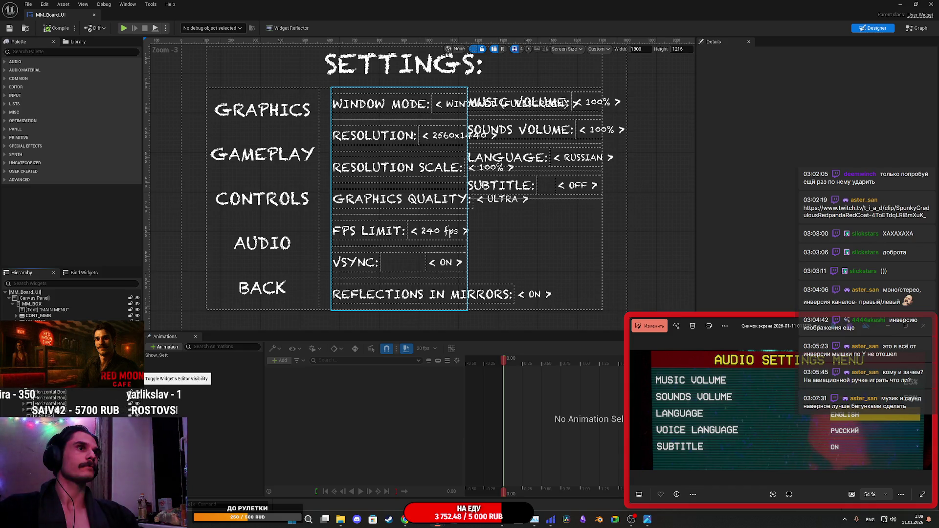
click(138, 370)
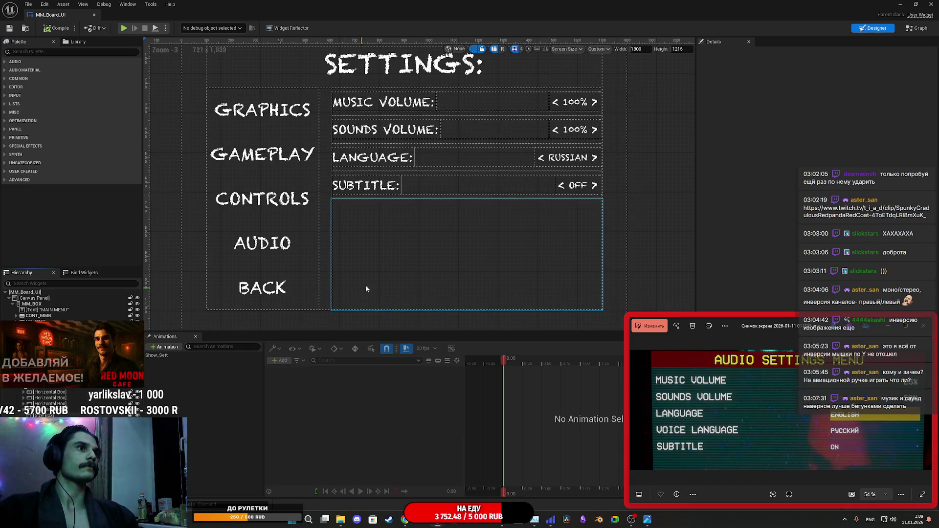
Set the empty SizeBox below the Subtitle row to a fill size of 3.0.
click(400, 264)
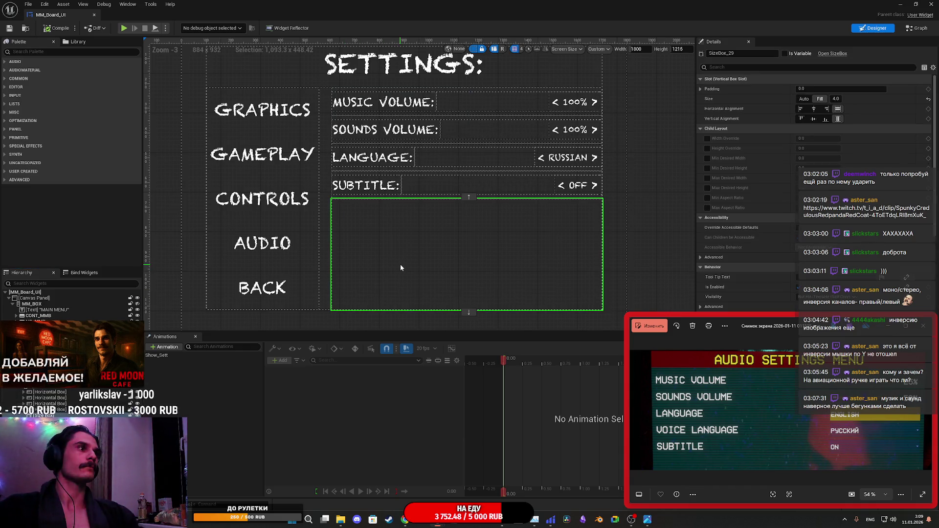
click(836, 98)
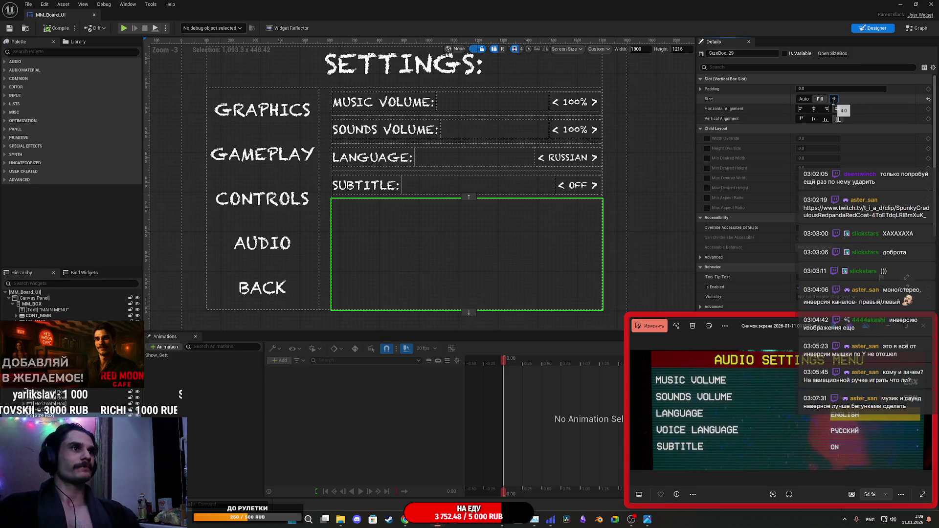
text(3)
key(Return)
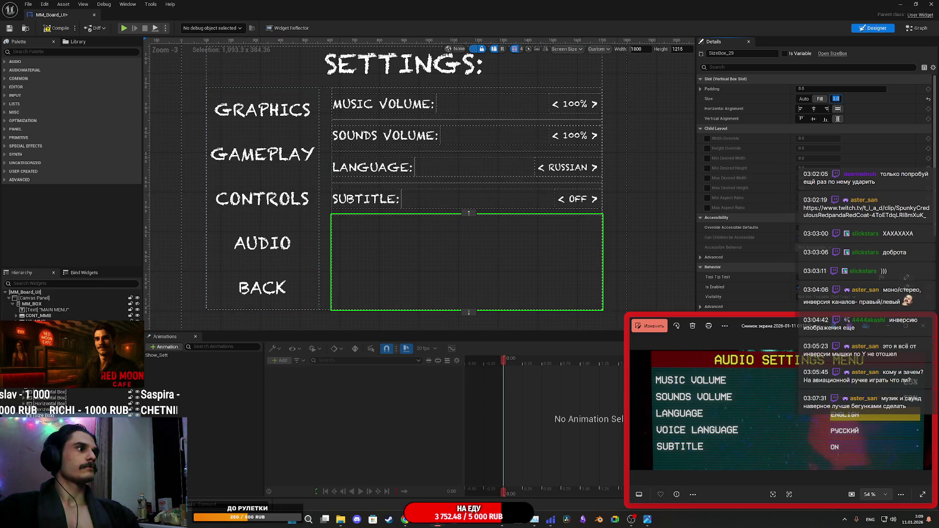
click(137, 370)
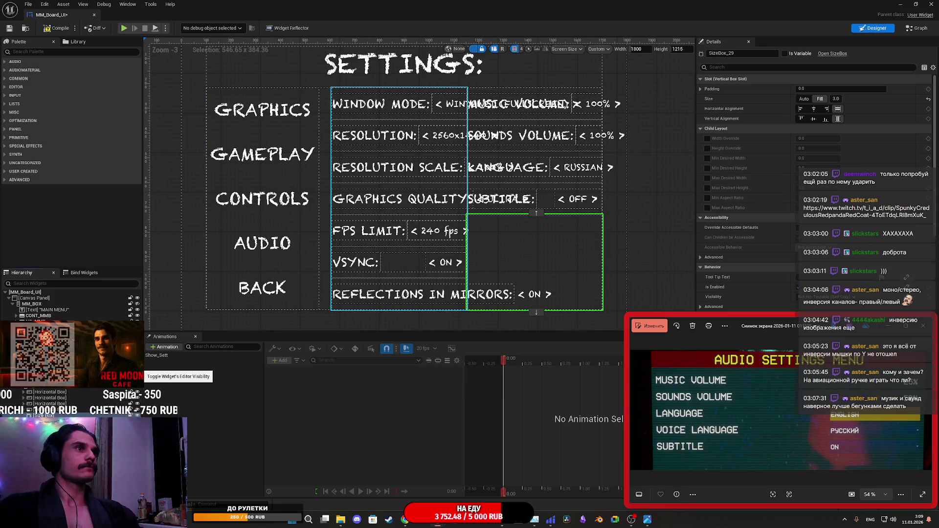
click(138, 370)
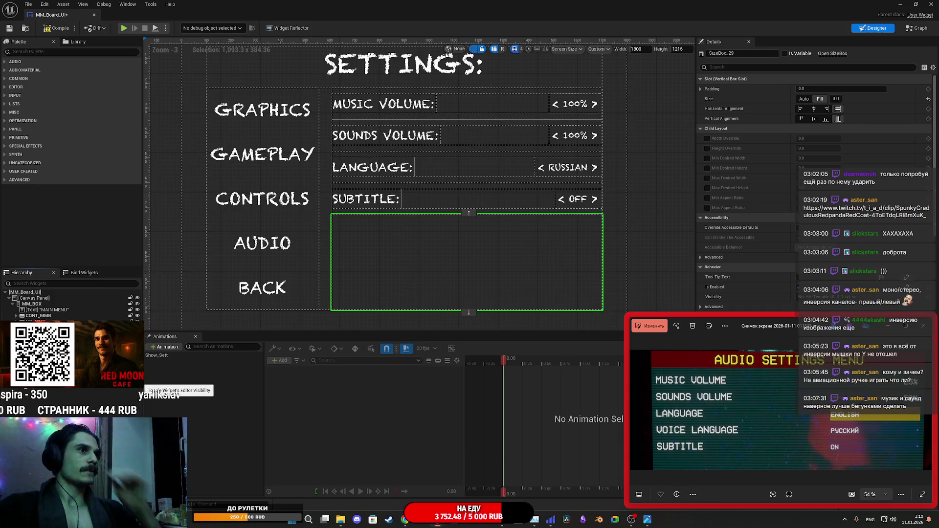
Hide the audio settings box in the designer Hierarchy and save the widget.
click(137, 376)
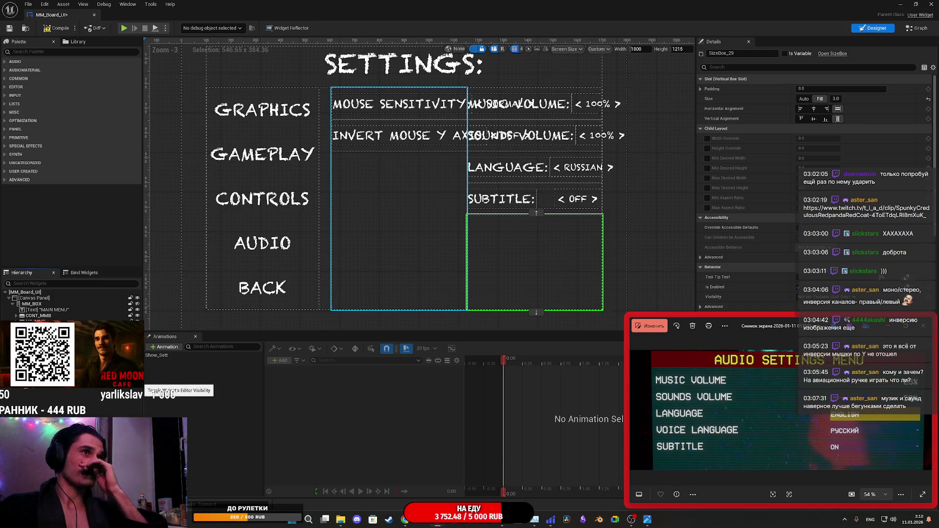
click(138, 376)
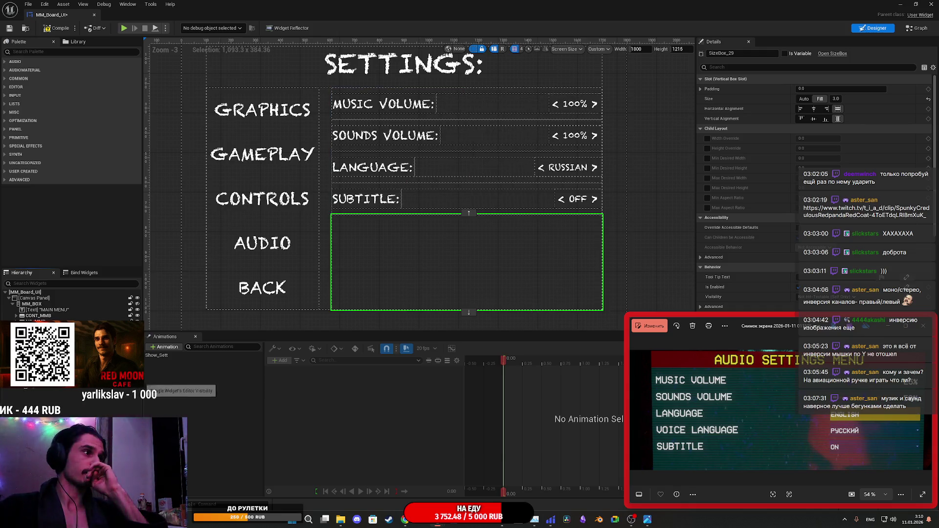
click(138, 390)
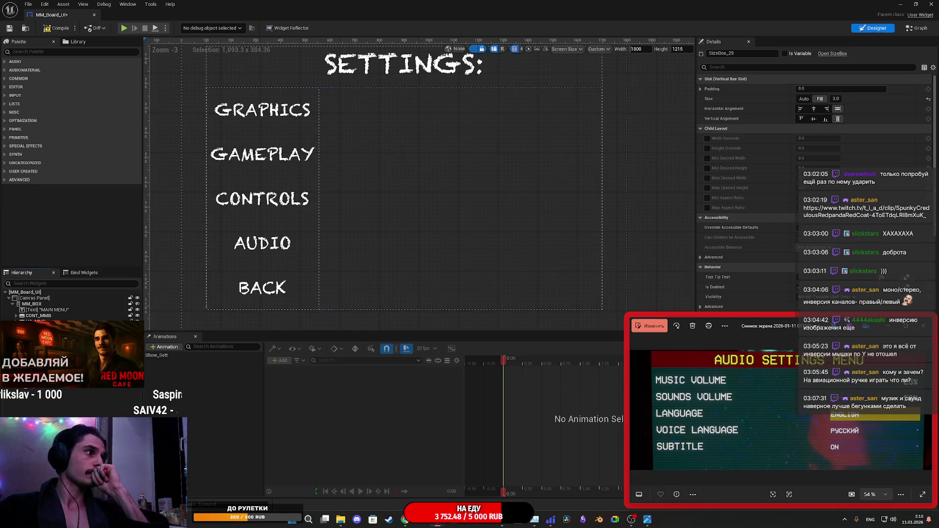
click(294, 308)
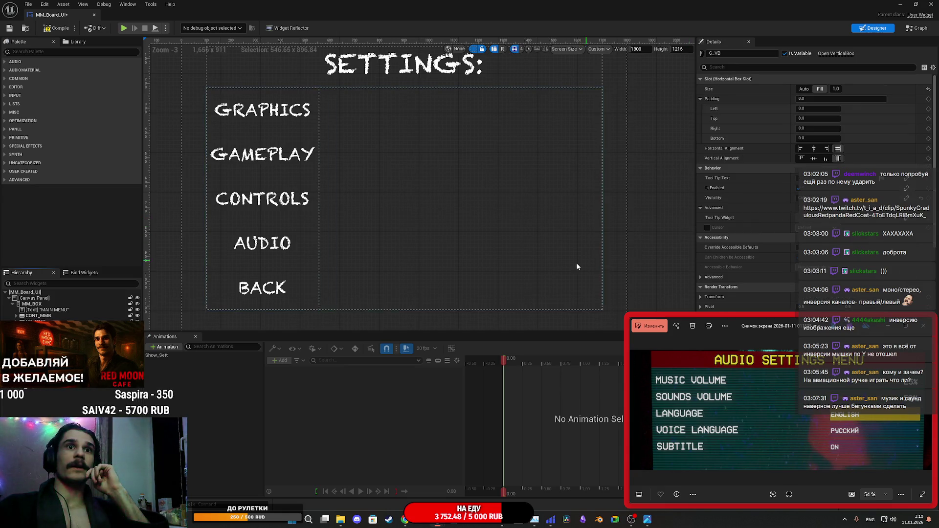
click(44, 337)
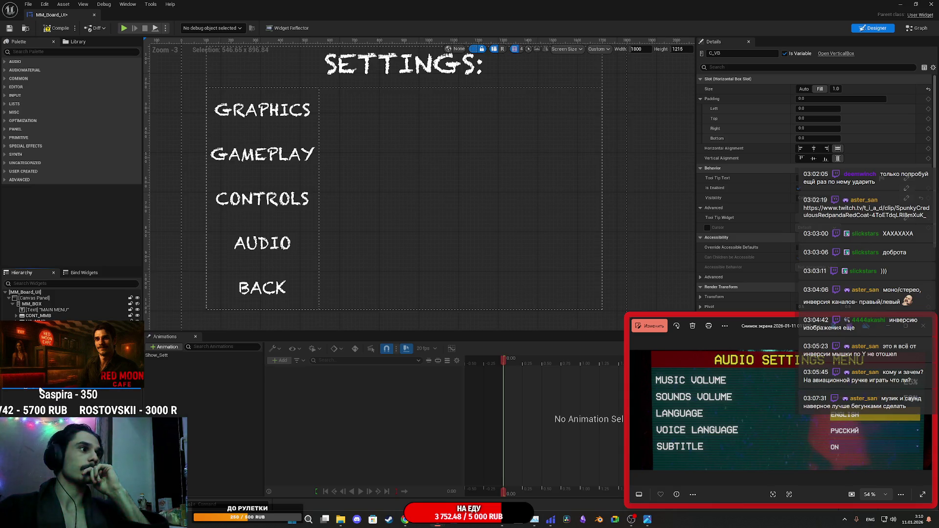
click(9, 29)
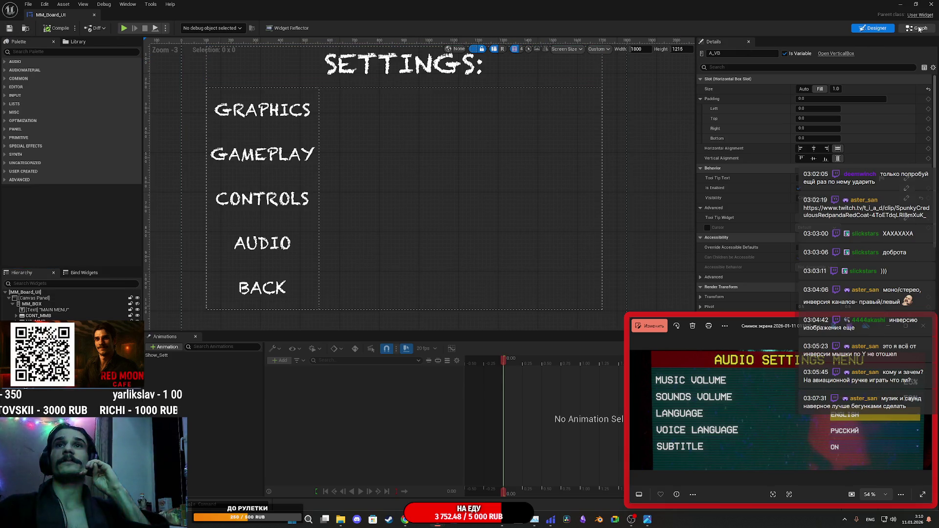
Add a fourth Make Array input [3] in the graph, wired to an A_VB getter.
click(918, 29)
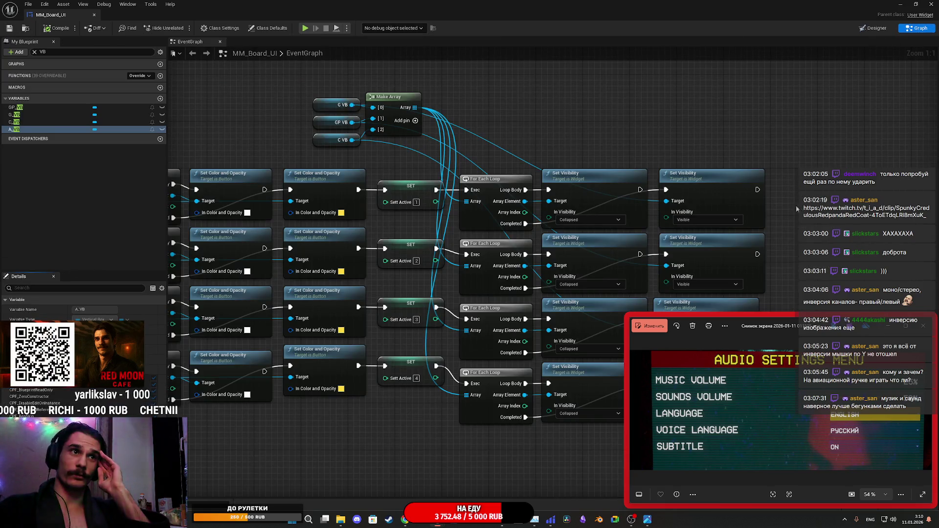
click(415, 121)
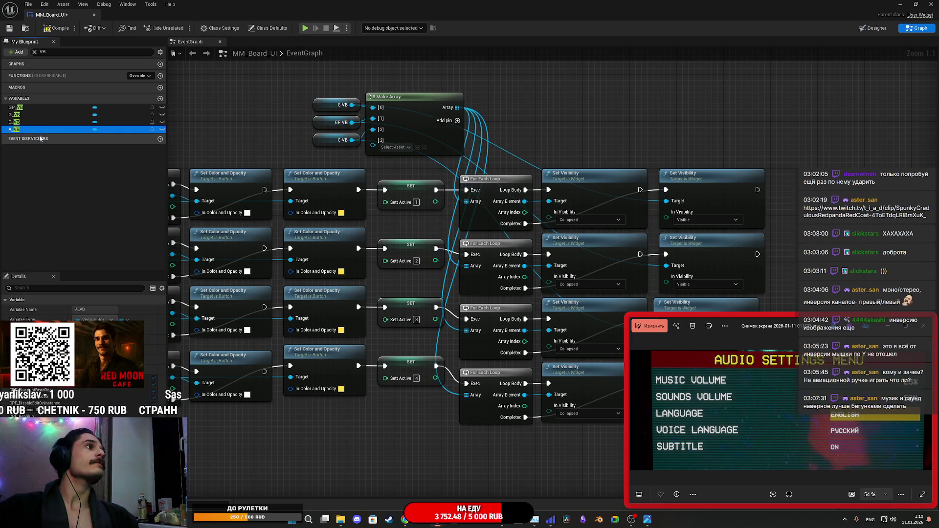
mouse_move(18, 130)
mouse_down()
mouse_move(376, 156)
mouse_move(374, 141)
mouse_up()
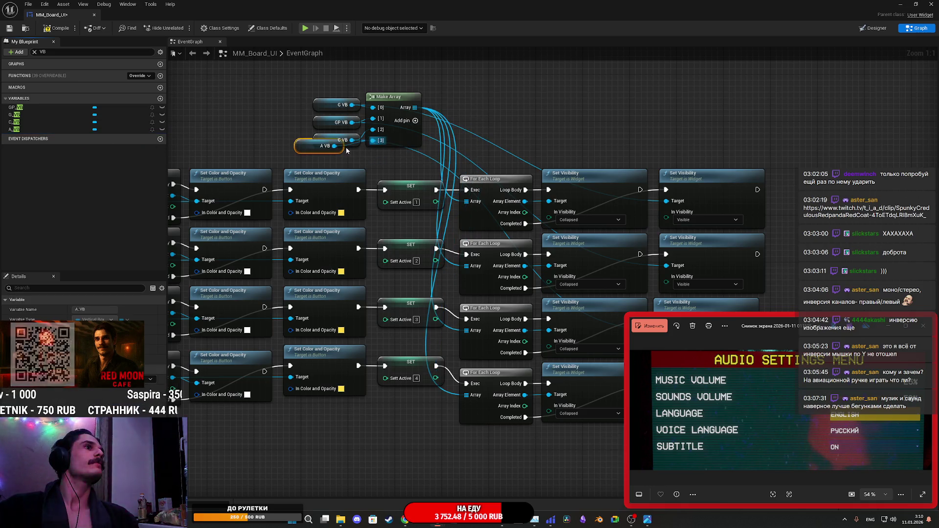
drag(300, 146, 317, 161)
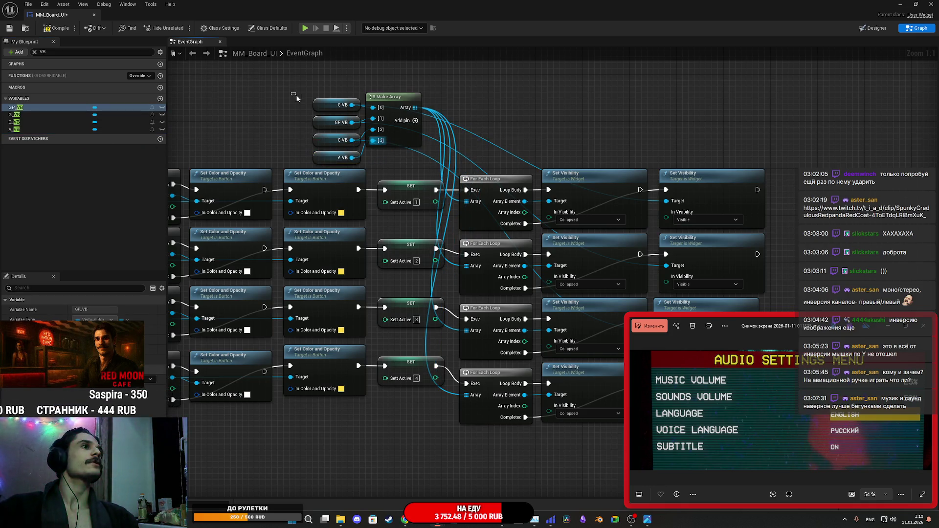
drag(402, 131, 408, 143)
mouse_move(306, 91)
mouse_down()
mouse_move(398, 144)
mouse_move(401, 164)
mouse_move(418, 147)
mouse_move(357, 139)
mouse_up()
click(316, 140)
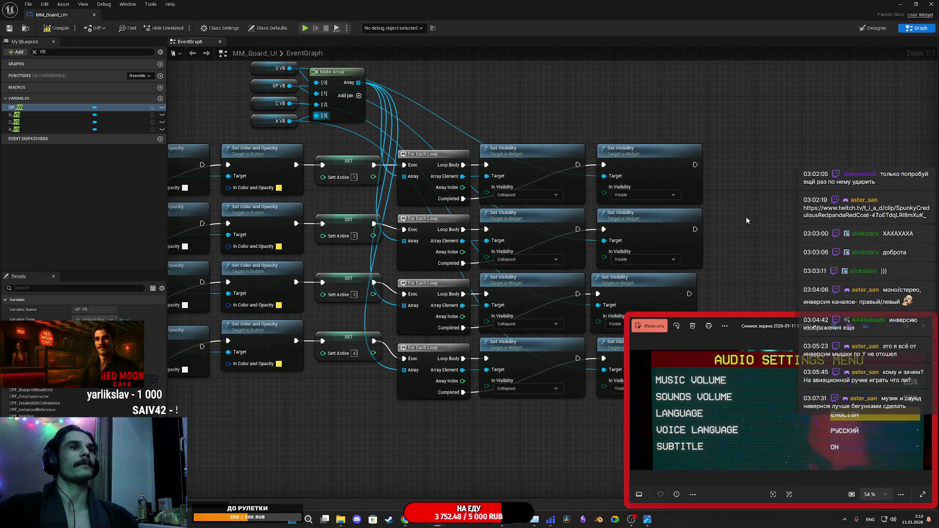
Compile the MM_Board_UI widget blueprint and close its editor.
click(53, 30)
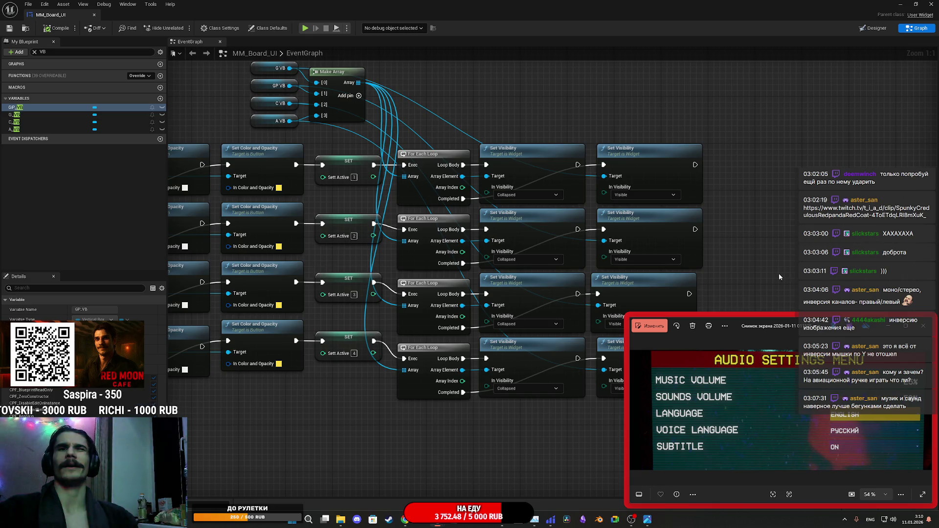
click(924, 331)
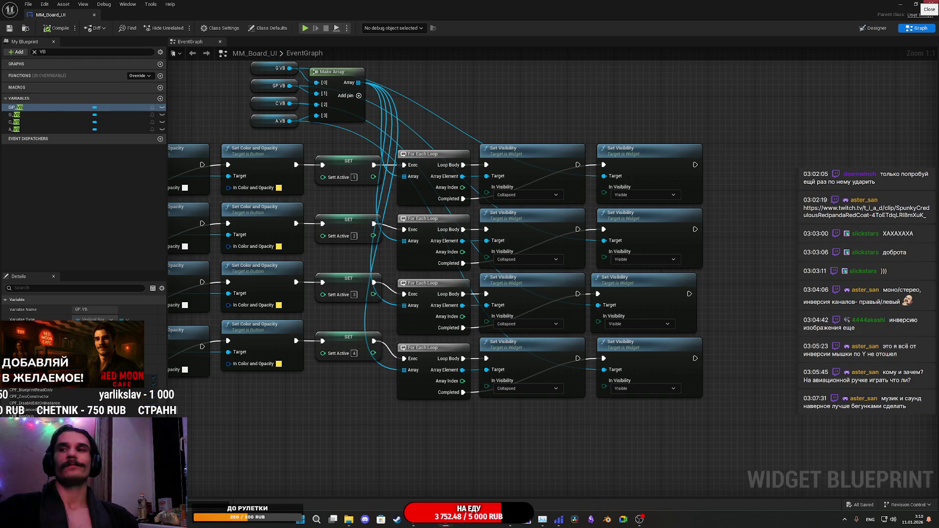
click(931, 4)
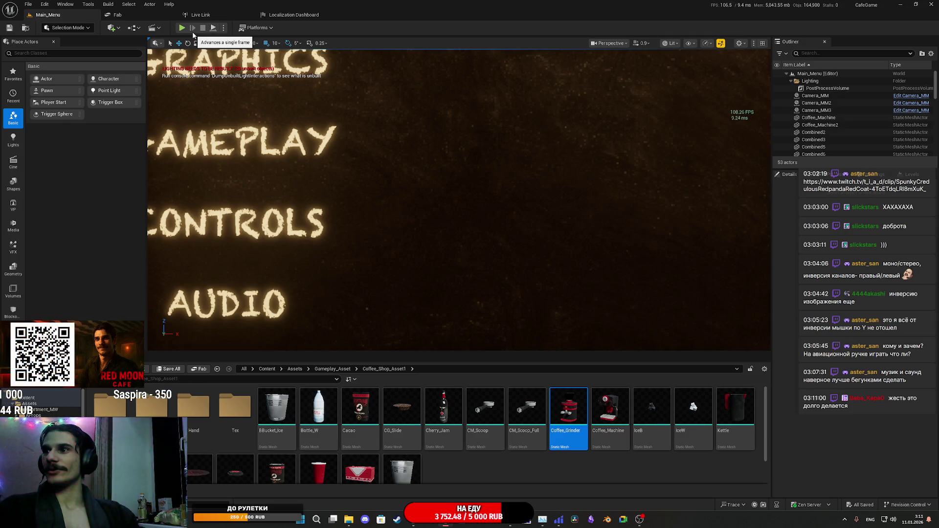
Play the level full screen, open Settings and view the Graphics, Gameplay and Audio options.
click(182, 28)
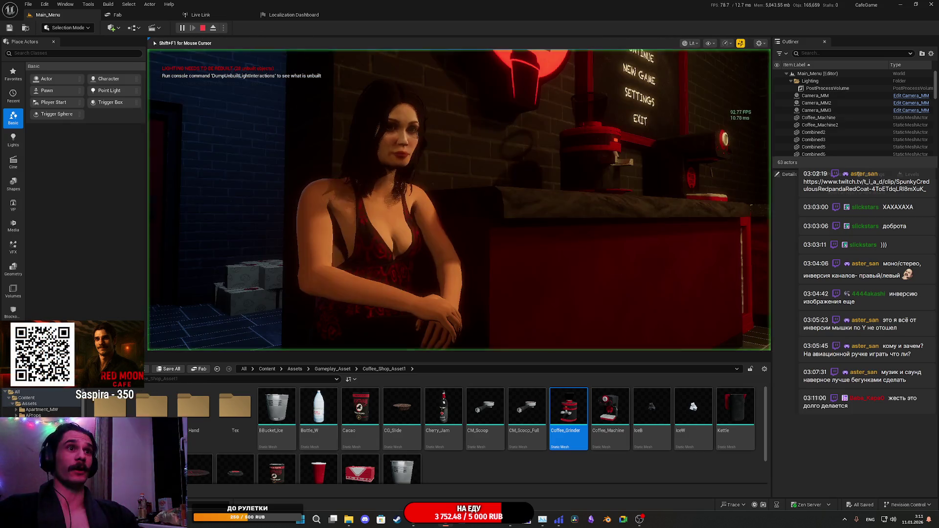
key(F11)
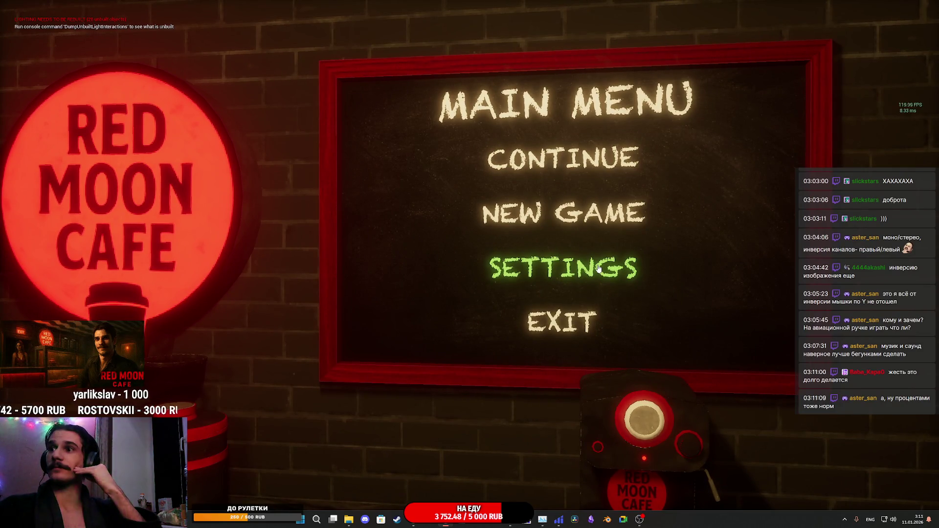
click(596, 270)
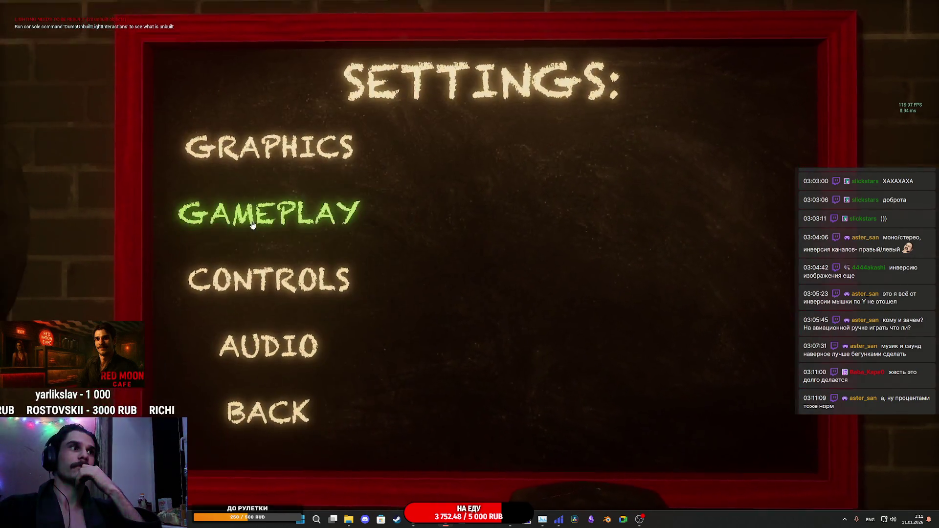
click(321, 183)
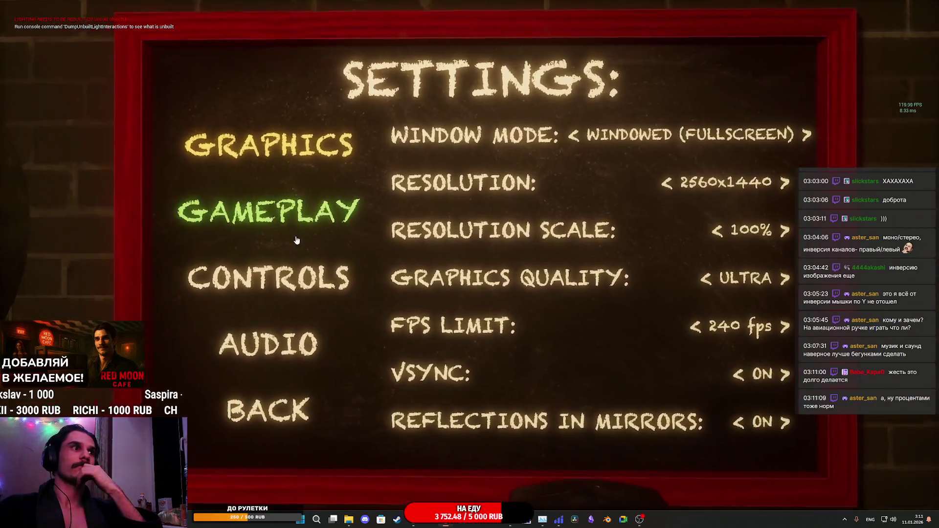
click(293, 235)
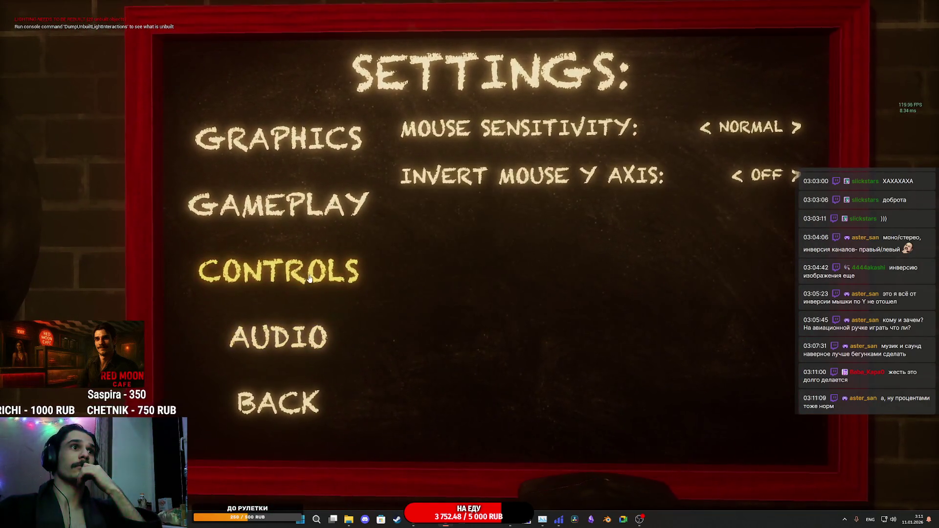
click(298, 309)
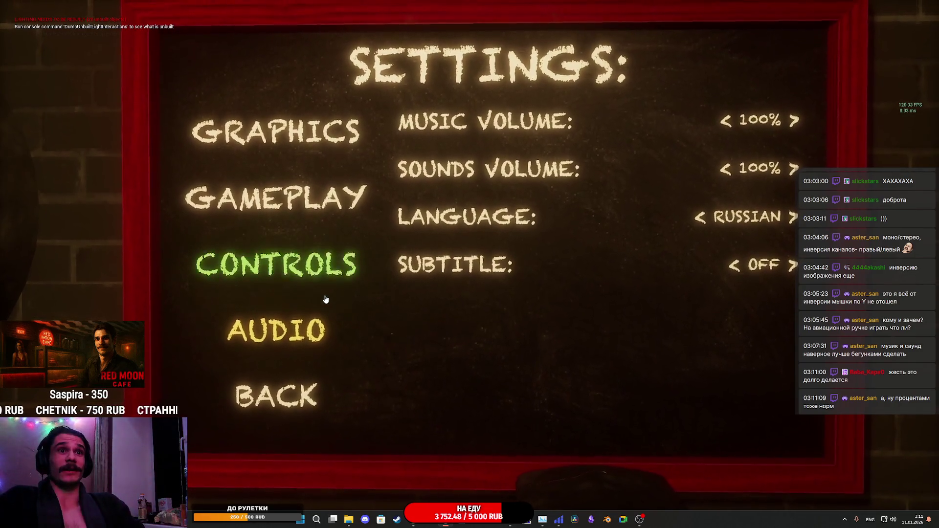
Switch repeatedly between the Graphics and Gameplay tabs to confirm each shows its own options.
click(288, 266)
click(289, 215)
click(288, 156)
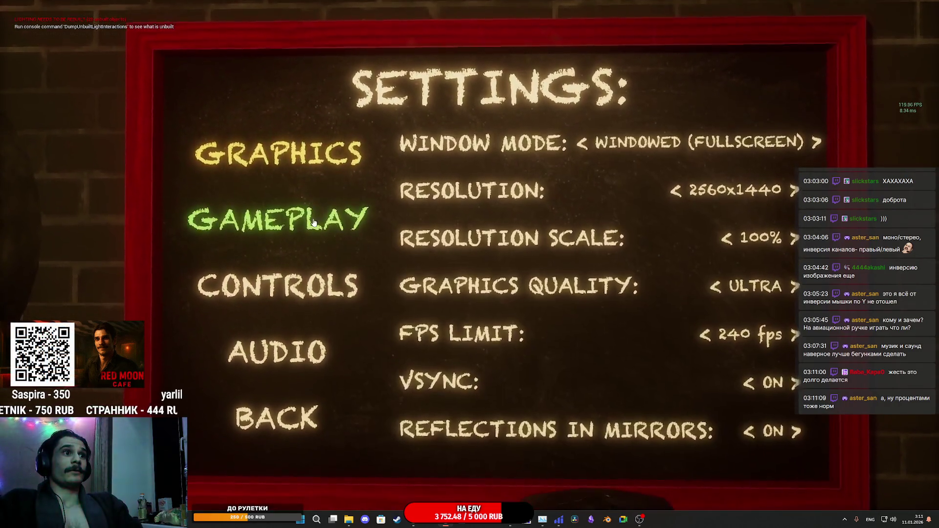
click(314, 222)
click(293, 283)
click(293, 223)
click(295, 169)
click(288, 230)
click(293, 164)
click(289, 230)
click(293, 162)
click(289, 230)
click(293, 166)
click(288, 230)
click(297, 154)
click(296, 227)
Toggle between the Audio and Controls options, then go Back to the main menu.
click(293, 319)
click(291, 264)
click(293, 325)
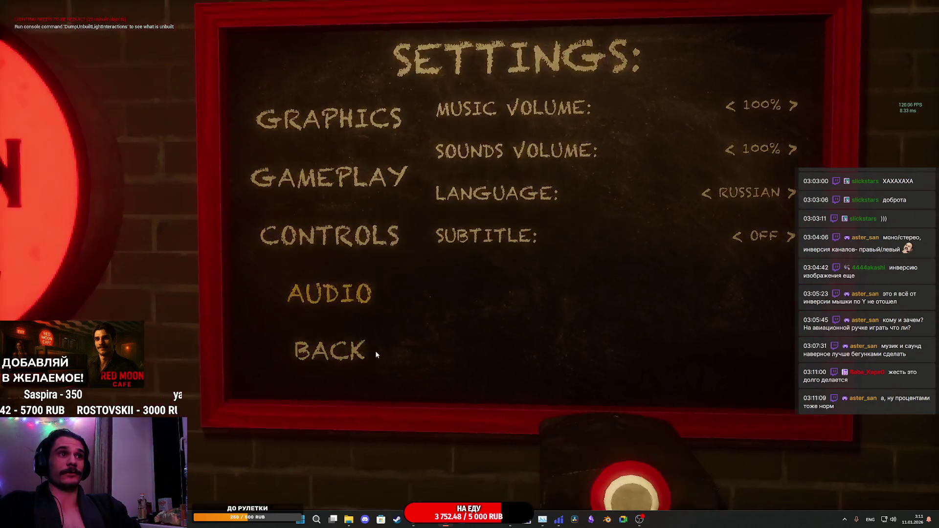
click(374, 354)
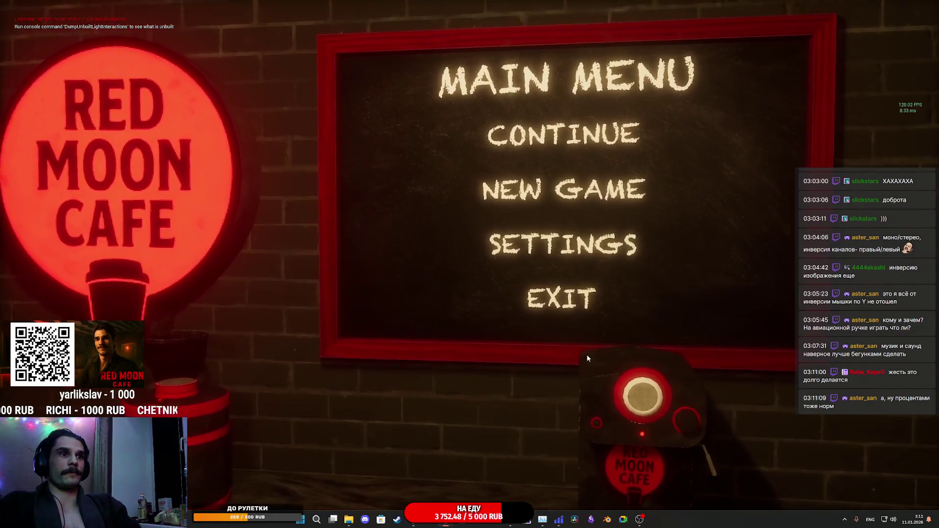
Stop play and place a Cherry_Jam bottle on the cafe counter.
click(571, 311)
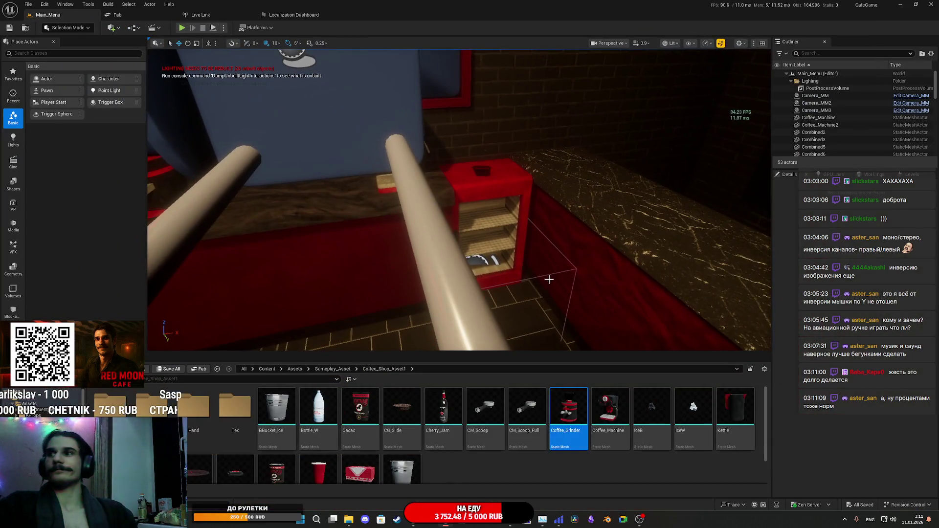
mouse_move(567, 306)
mouse_down()
mouse_move(509, 303)
mouse_move(485, 317)
mouse_up()
mouse_move(639, 311)
mouse_down()
mouse_move(636, 298)
mouse_move(613, 290)
mouse_up()
drag(443, 410, 471, 332)
mouse_move(487, 234)
mouse_down()
mouse_move(479, 220)
mouse_move(477, 250)
mouse_move(493, 250)
mouse_up()
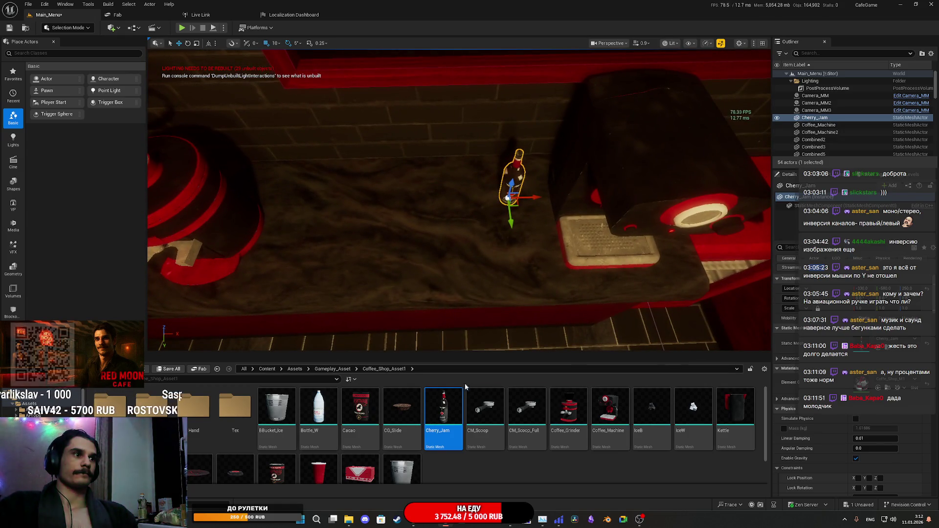
Duplicate the jam bottle to the left and change the copy's mesh to Bottle_W.
drag(537, 197, 326, 223)
click(318, 413)
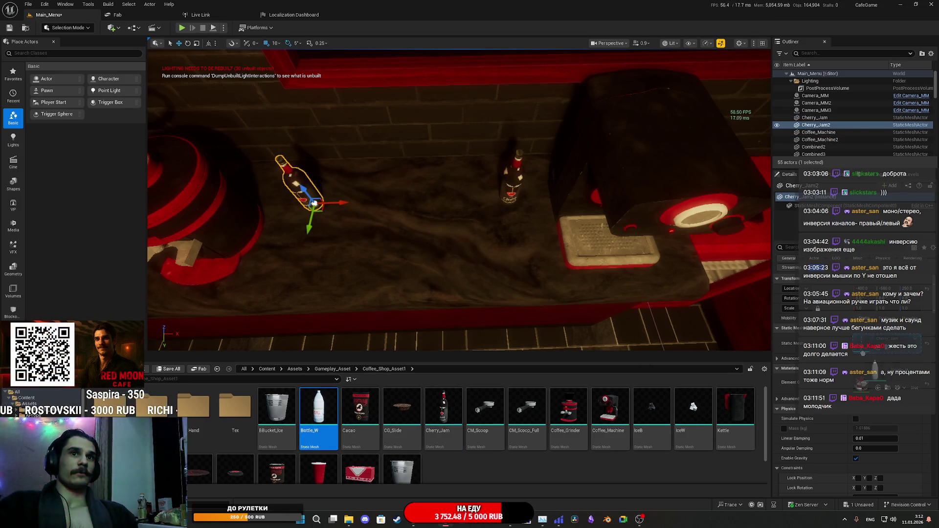
click(865, 348)
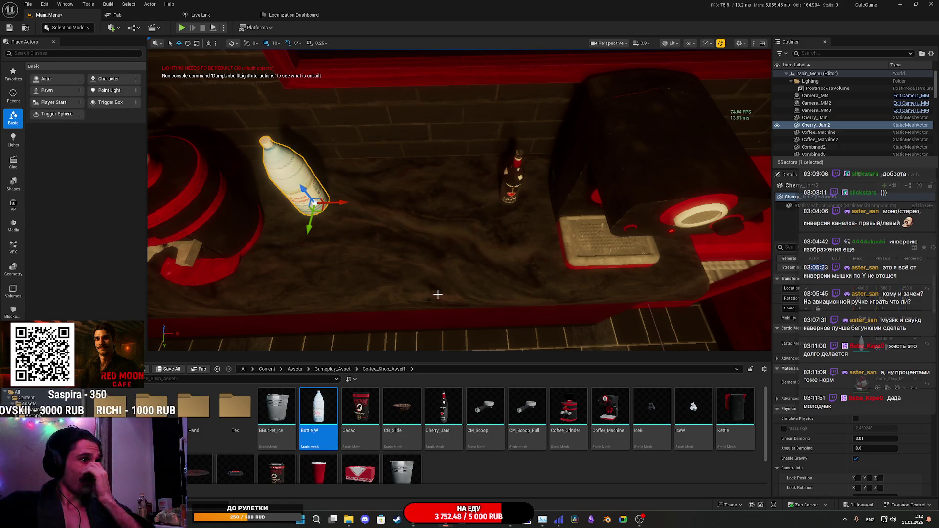
drag(474, 260, 472, 259)
Duplicate the jam bottle again as the red cup and slide it right along the counter.
click(497, 189)
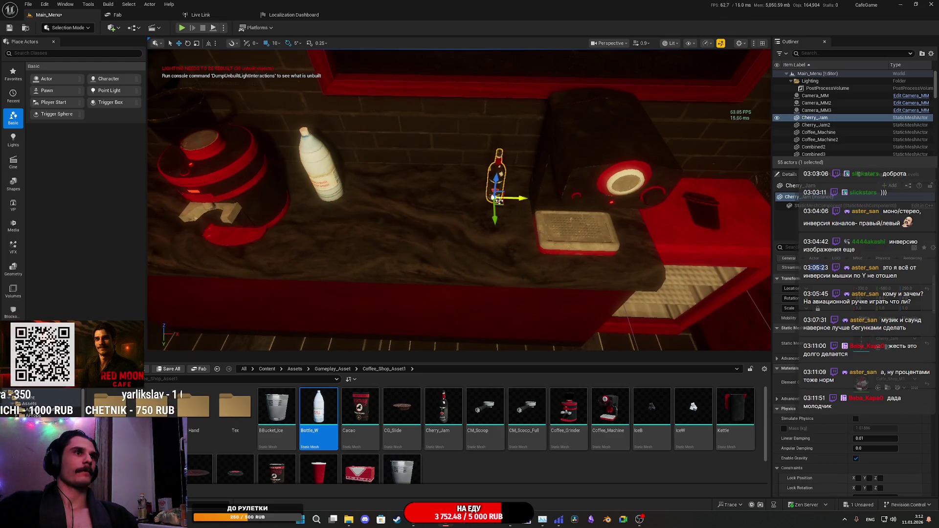
mouse_move(501, 211)
mouse_down()
mouse_move(384, 254)
mouse_move(414, 251)
mouse_up()
mouse_move(315, 472)
mouse_down()
mouse_move(873, 335)
mouse_move(861, 343)
mouse_up()
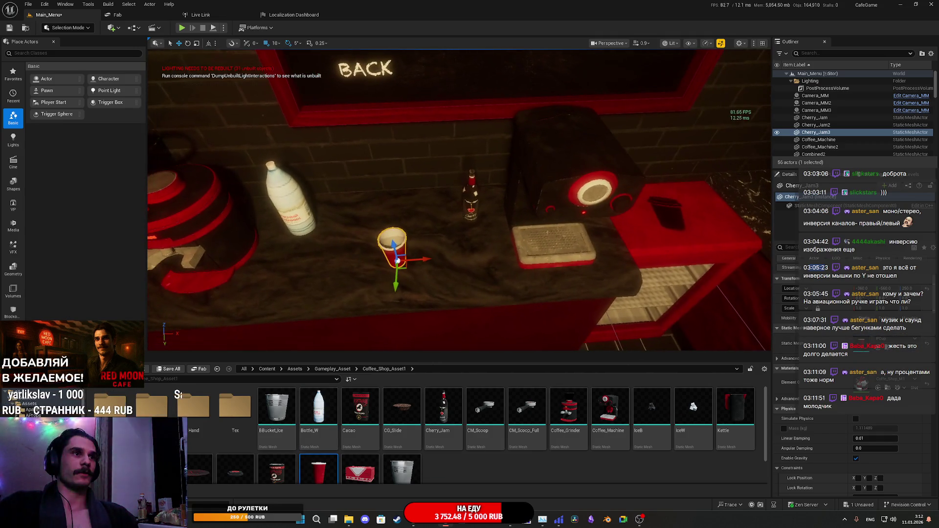
mouse_move(428, 259)
mouse_down()
mouse_move(473, 265)
mouse_move(456, 266)
mouse_move(470, 264)
mouse_move(469, 288)
mouse_move(471, 268)
mouse_move(362, 276)
mouse_up()
Add a Kettle static mesh component to the coffee grinder actor on the counter.
click(464, 274)
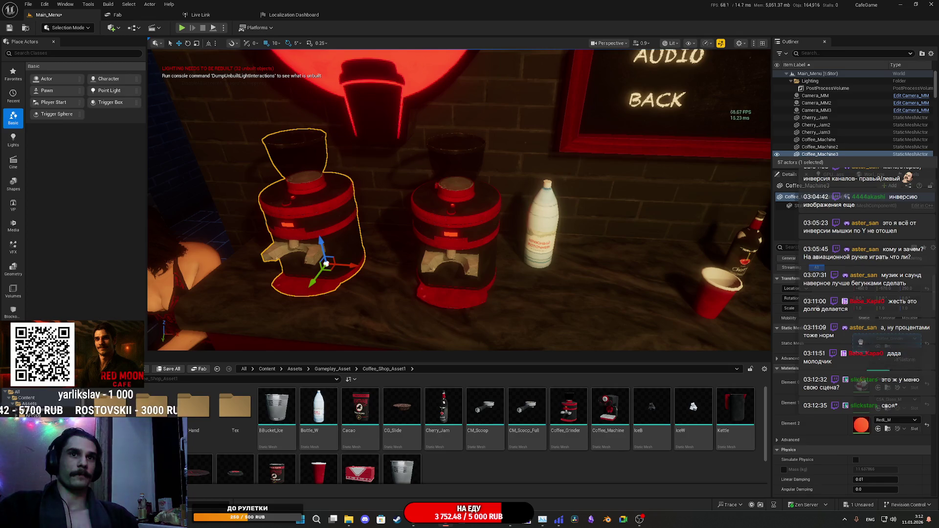
scroll(326, 264, down, 10)
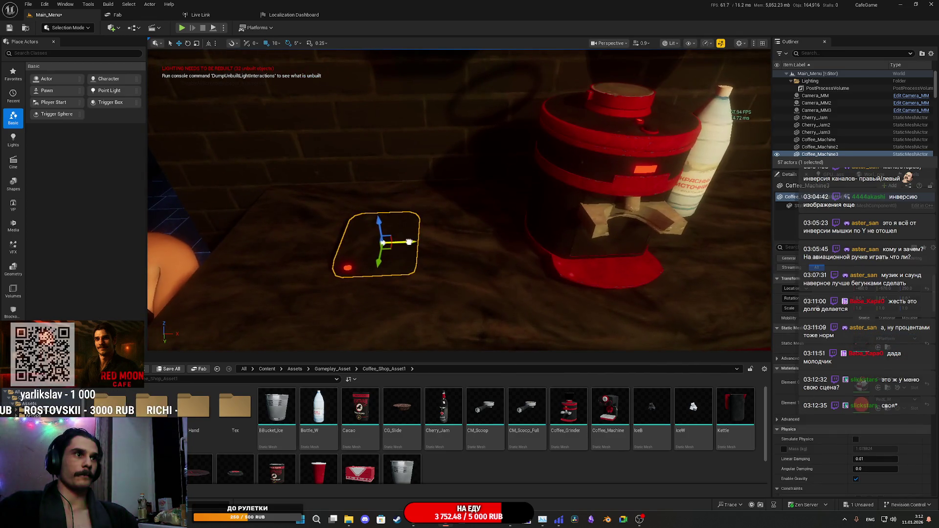
scroll(514, 287, down, 5)
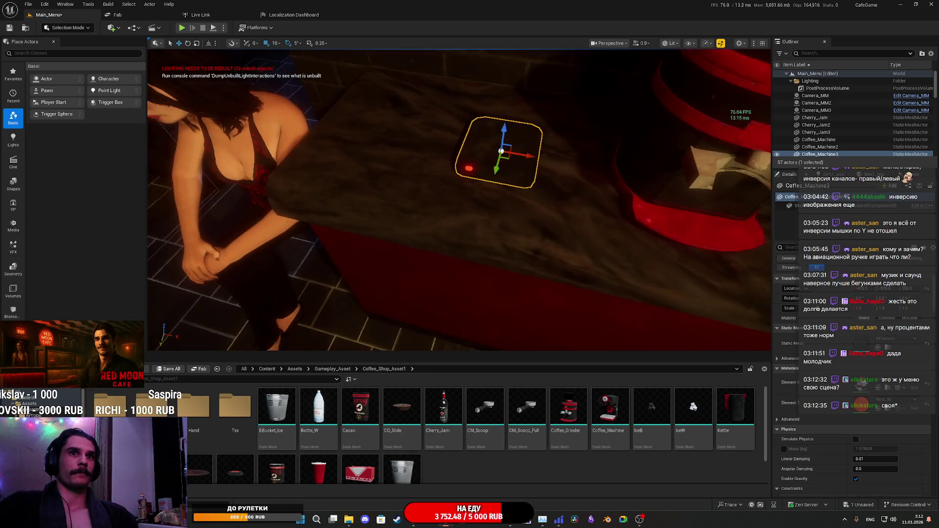
scroll(459, 199, up, 5)
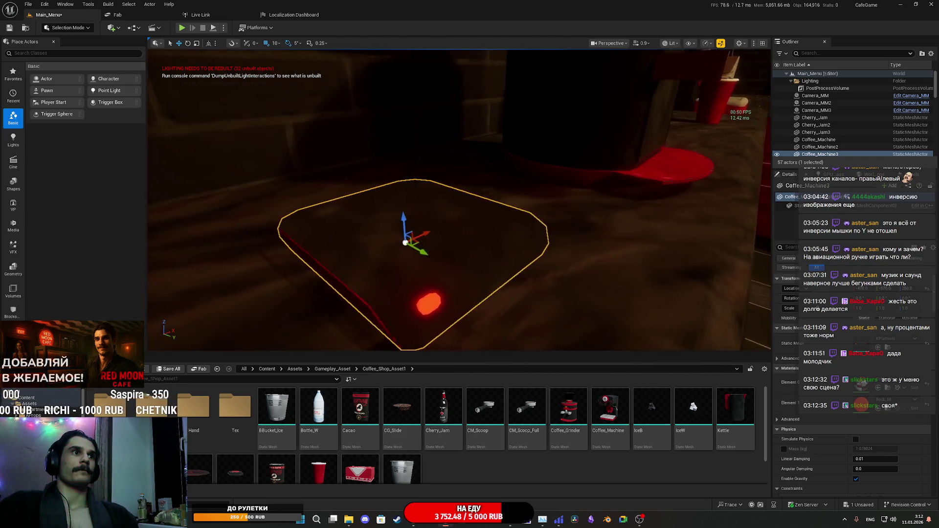
drag(528, 276, 515, 277)
click(789, 206)
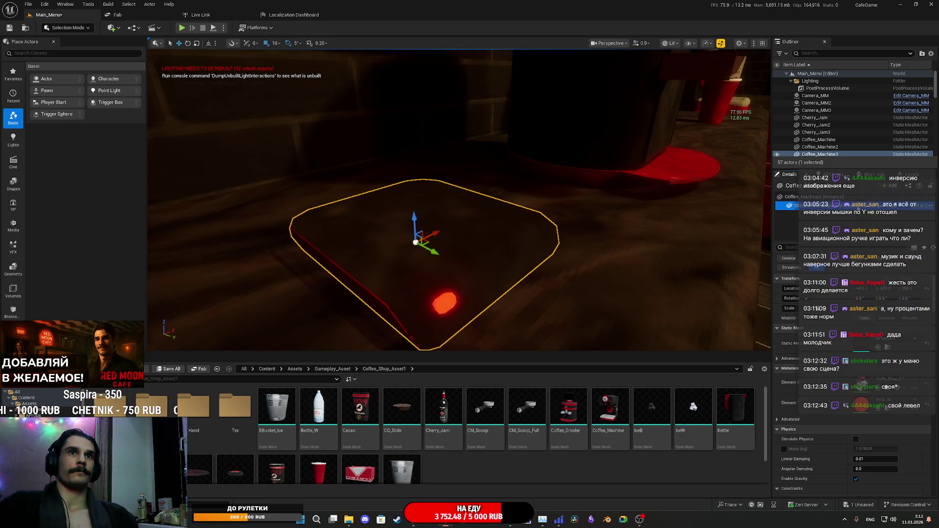
click(889, 186)
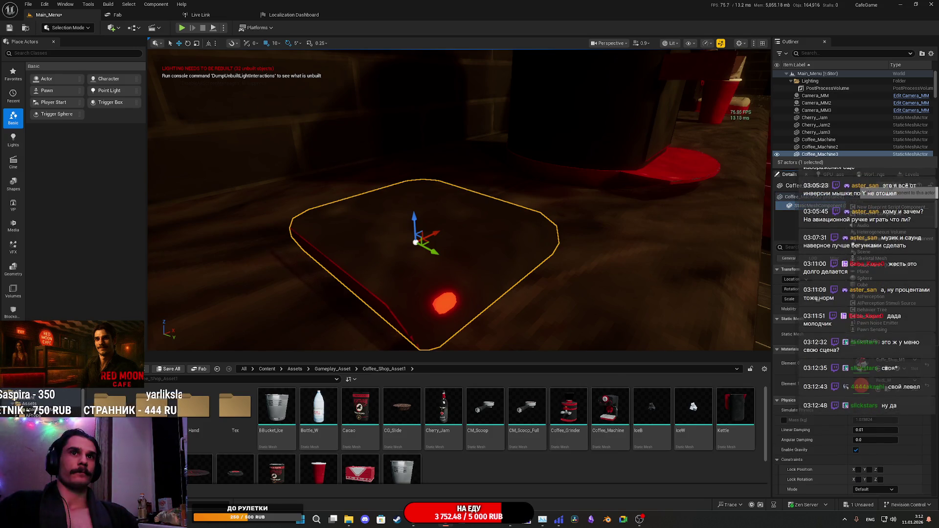
click(736, 416)
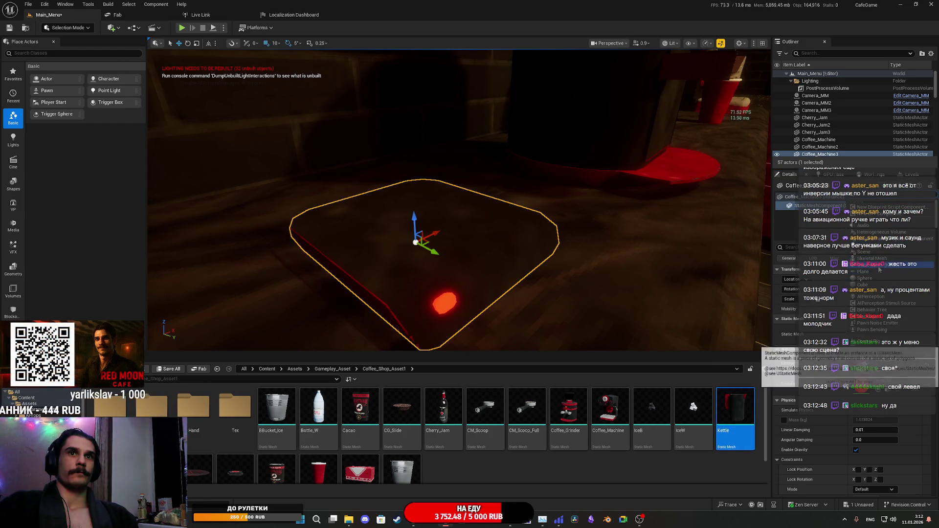
click(868, 265)
Orbit around the new red-handled kettle and up toward the menu board.
scroll(488, 281, up, 10)
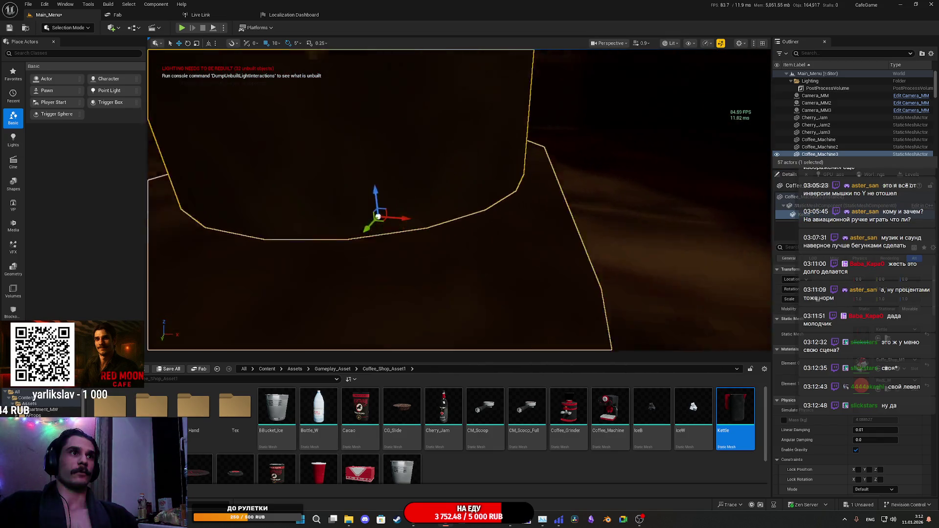
drag(488, 281, 343, 279)
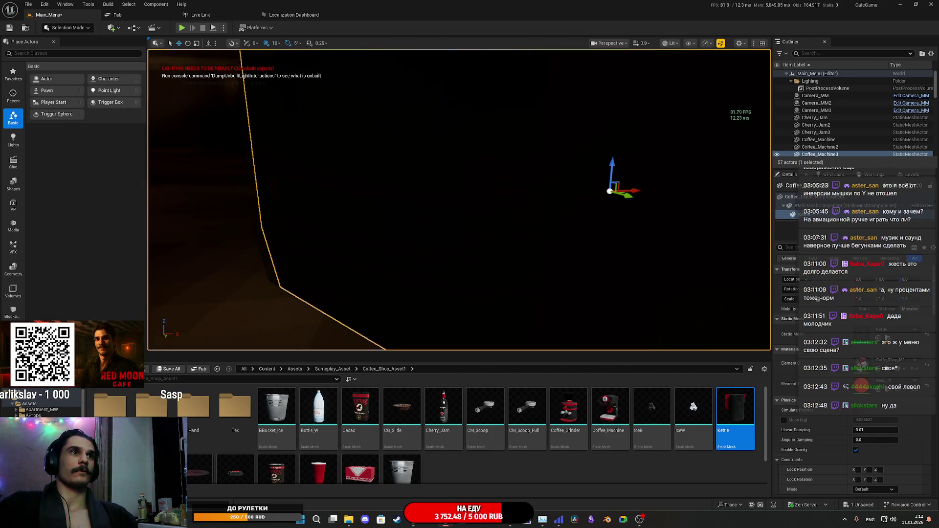
mouse_move(492, 282)
mouse_down()
mouse_move(472, 112)
mouse_move(470, 259)
mouse_move(470, 219)
mouse_up()
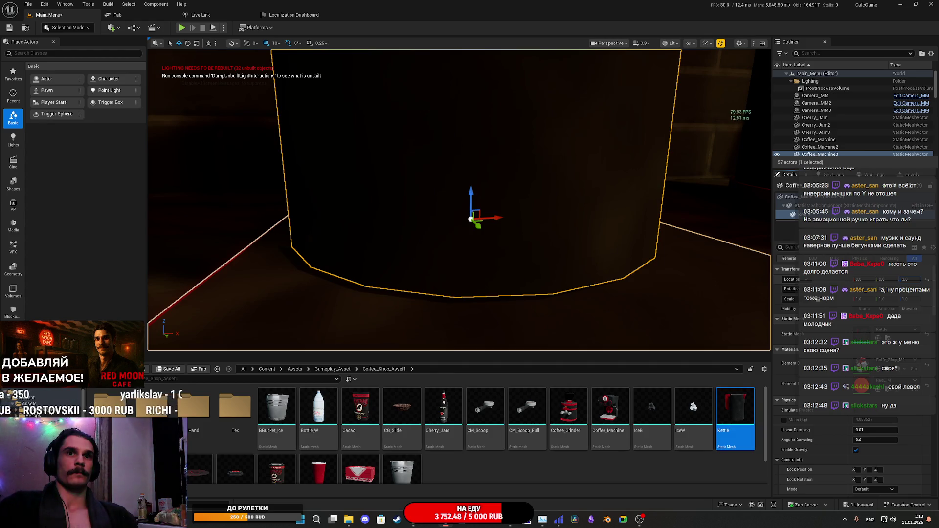
scroll(592, 255, down, 5)
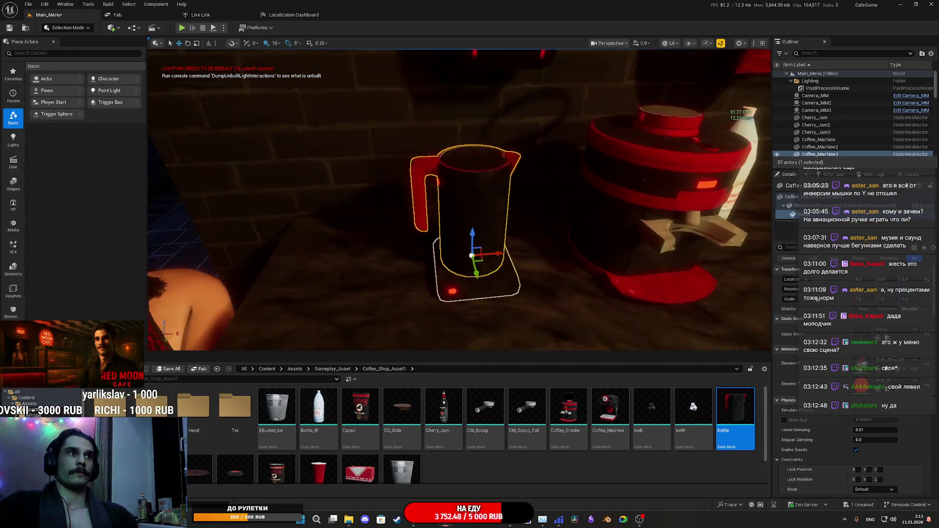
scroll(481, 262, up, 1)
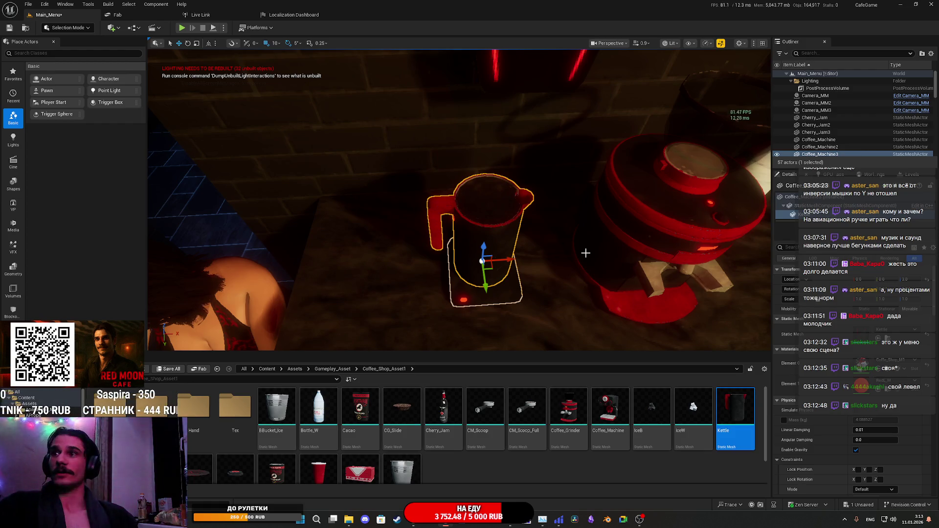
mouse_move(585, 253)
mouse_down()
mouse_move(509, 196)
mouse_move(469, 220)
mouse_move(460, 210)
mouse_up()
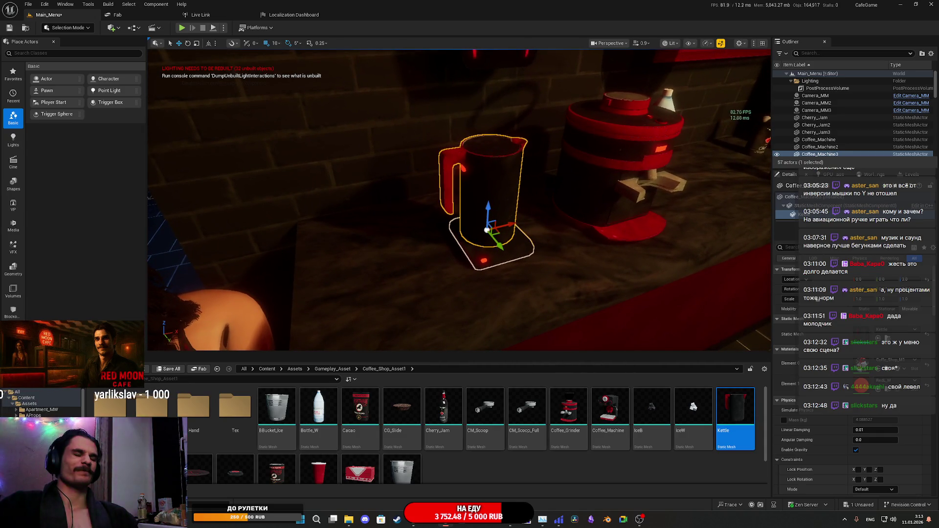
Frame the kettle, then select and focus the Coffee_Machine2 grinder.
mouse_move(459, 210)
mouse_down()
mouse_move(484, 210)
mouse_move(482, 237)
mouse_move(584, 251)
mouse_up()
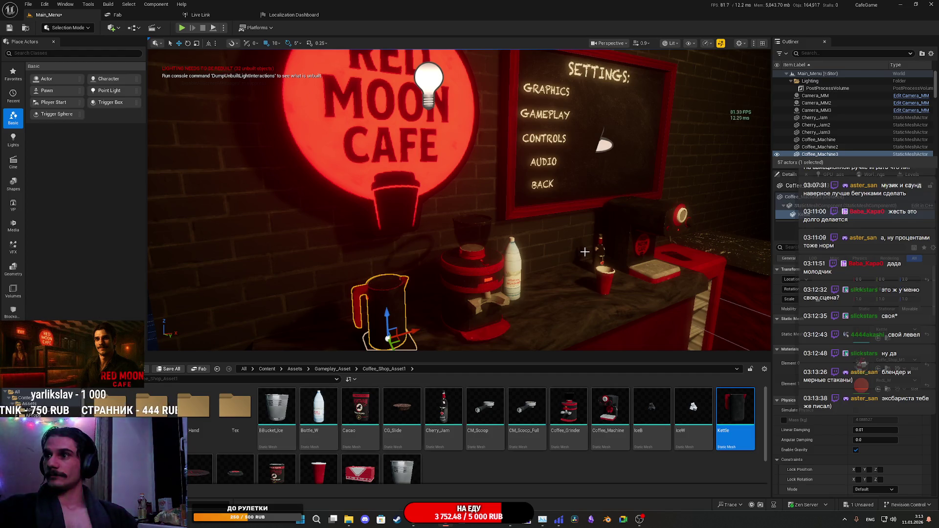
key(f)
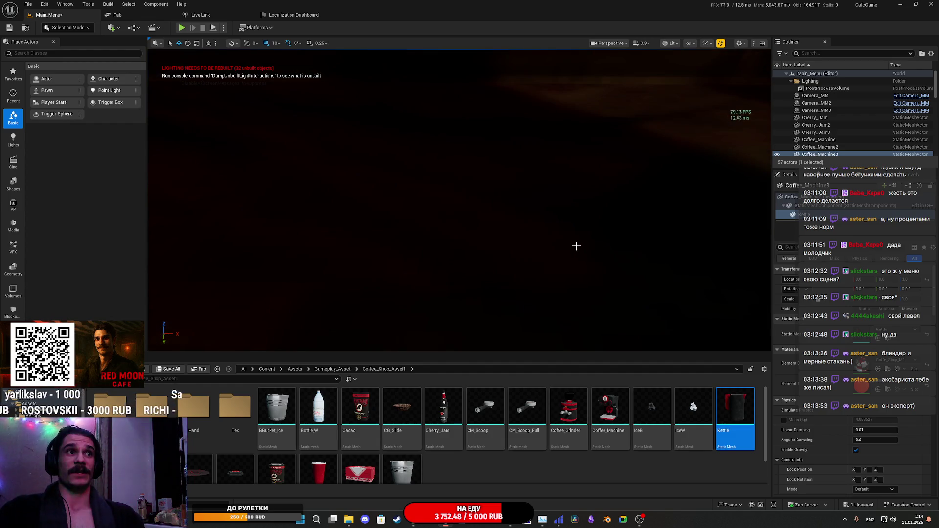
drag(576, 244, 576, 243)
drag(550, 281, 545, 279)
click(455, 228)
key(f)
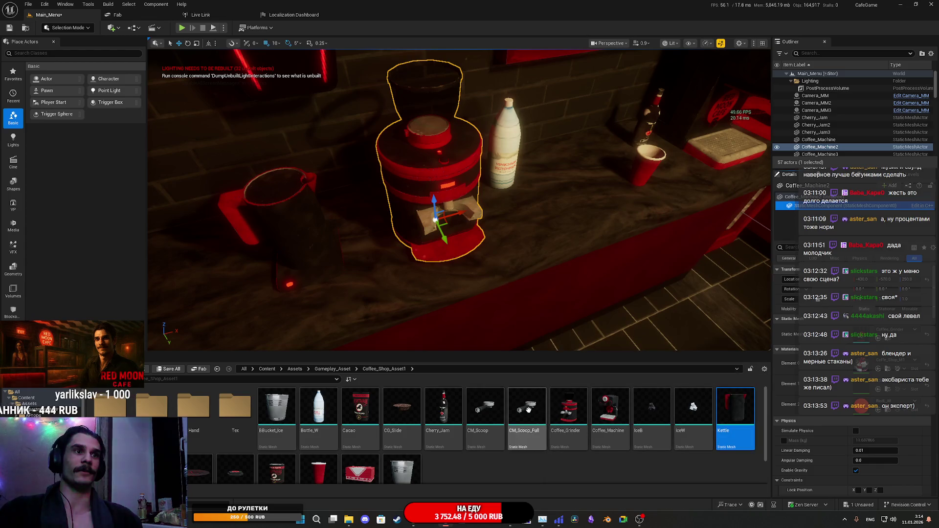
Add CM_Scoop_Full as a static mesh component on the grinder.
mouse_move(526, 411)
mouse_down()
mouse_move(636, 388)
mouse_move(531, 417)
mouse_up()
click(889, 186)
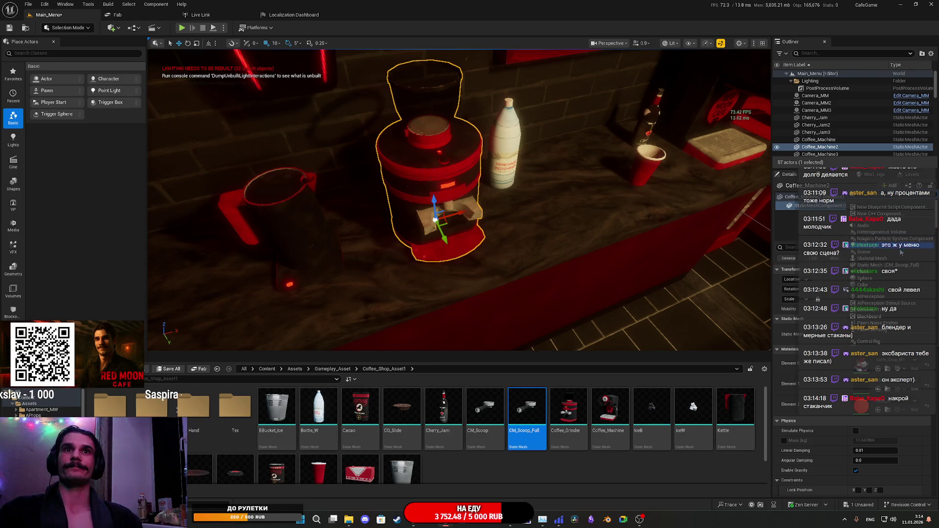
click(902, 266)
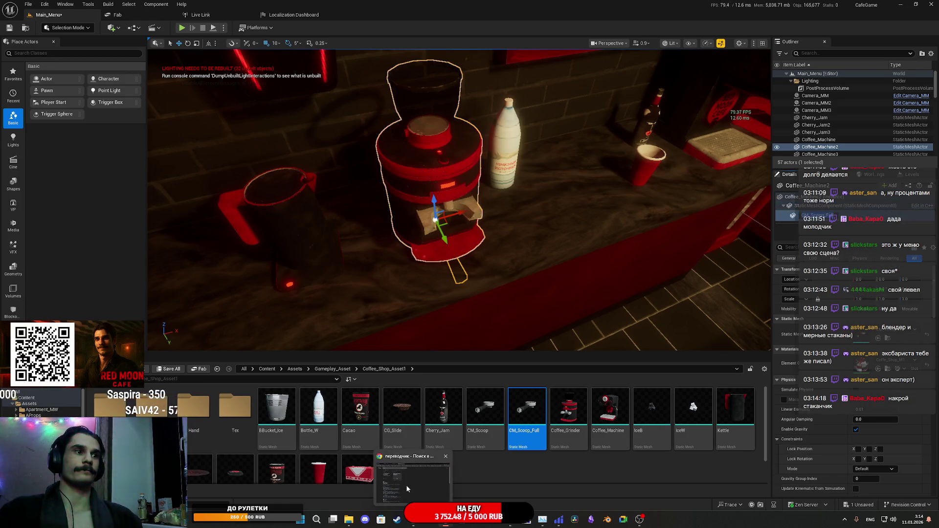
click(406, 485)
Look through the YouTube, Google Translate and stream dashboard tabs in Chrome.
click(238, 7)
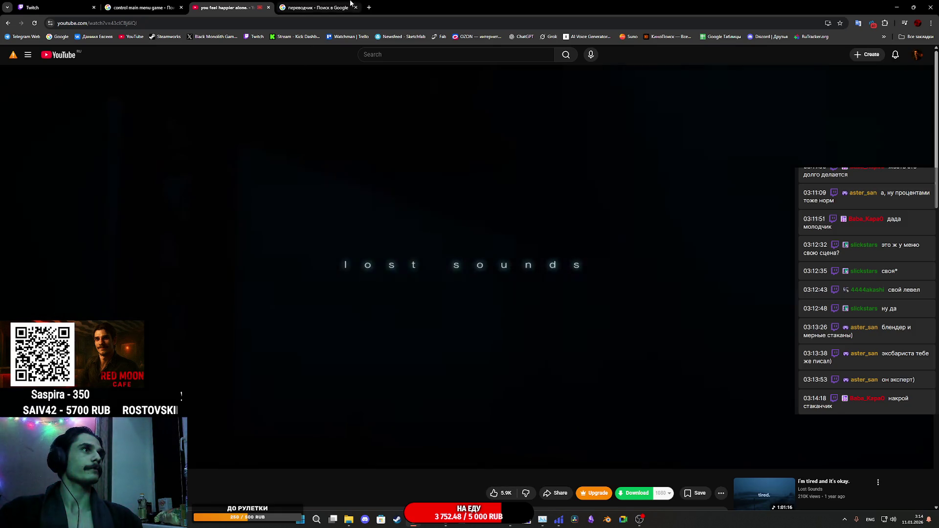
click(316, 7)
key(ctrl+1)
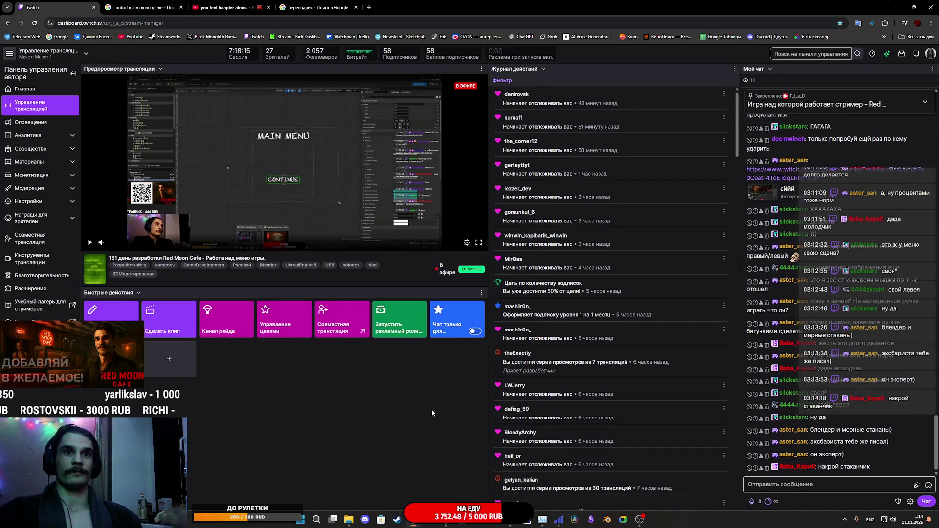
Return to the Unreal Editor and select the red cup on the counter.
mouse_move(445, 519)
click(457, 490)
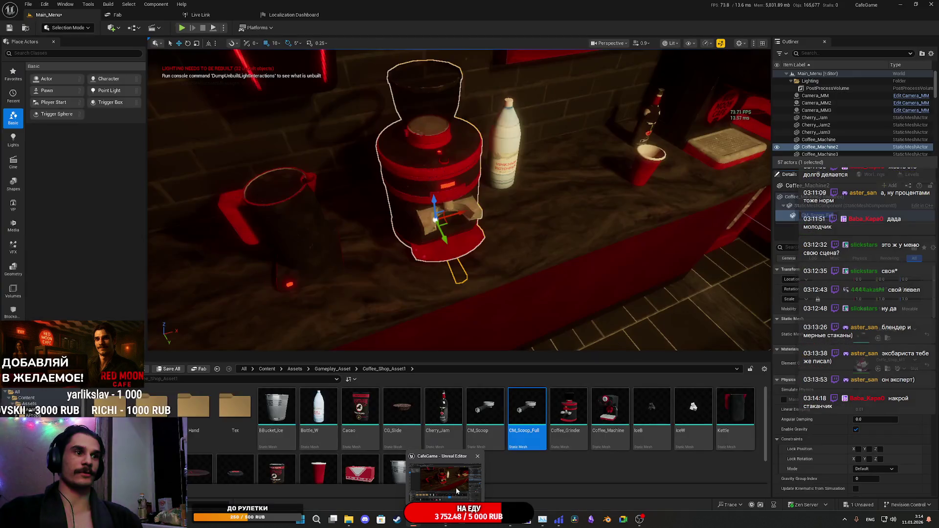
click(653, 167)
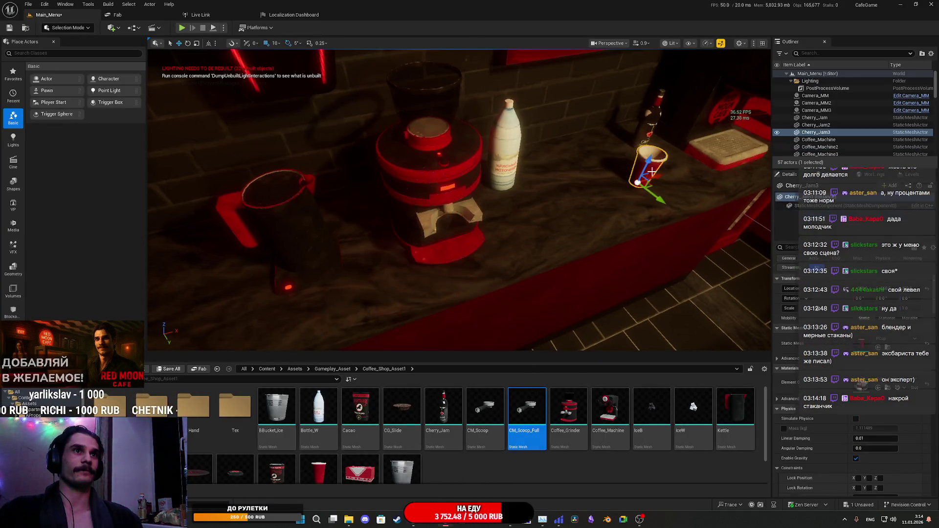